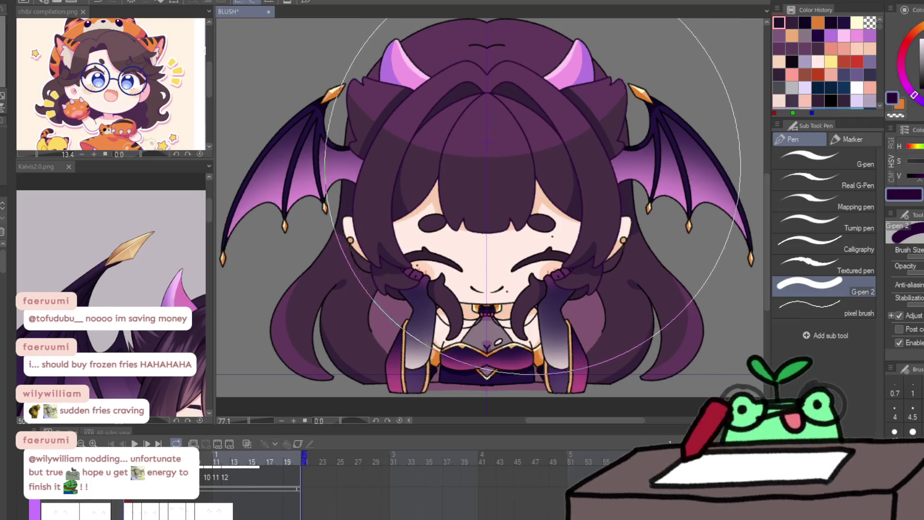
Step: Add two small G-pen 2 touch-up strokes to frame 1, then zoom out from 77.1 to 64.2
drag(547, 151, 529, 173)
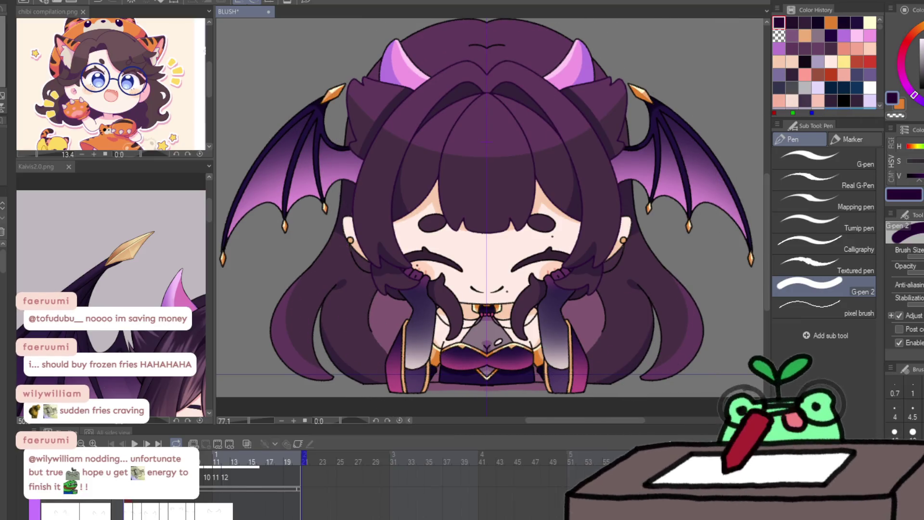
drag(428, 226, 481, 144)
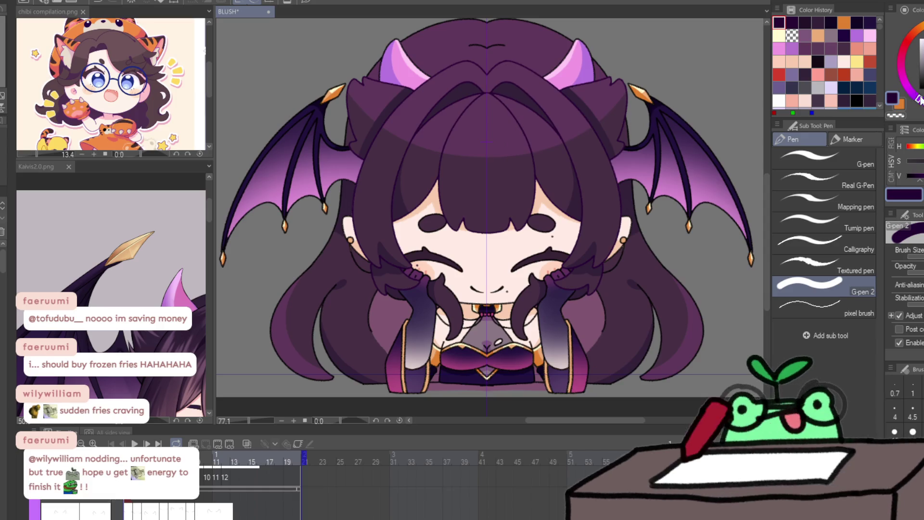
click(556, 248)
ctrl+alt+click(536, 241)
drag(536, 241, 495, 197)
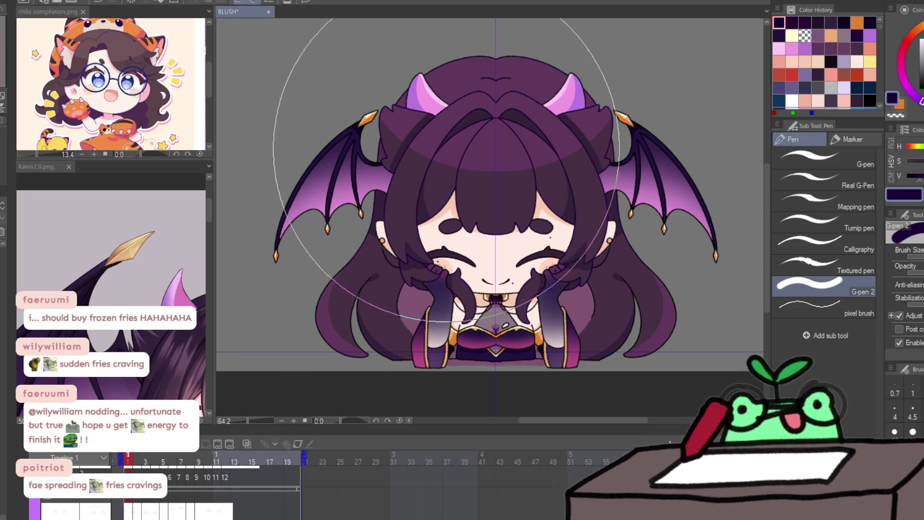
key(Right)
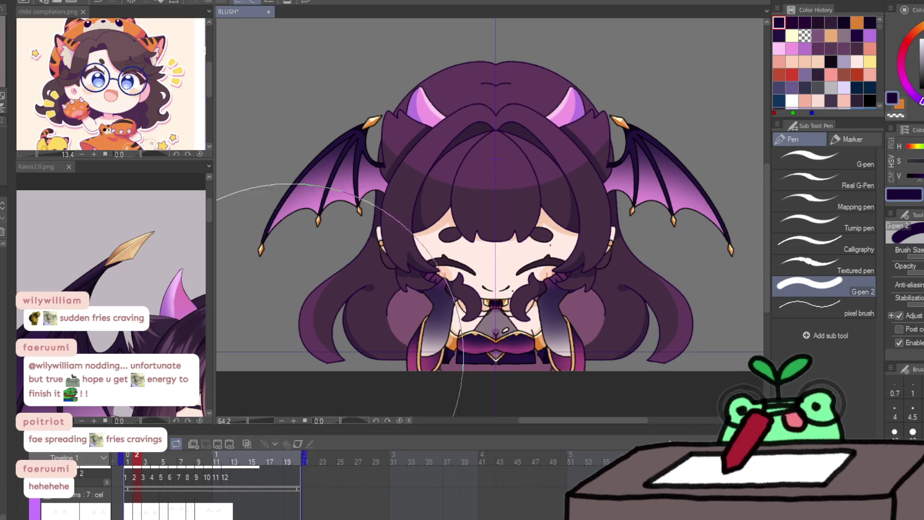
key(period)
key(period)
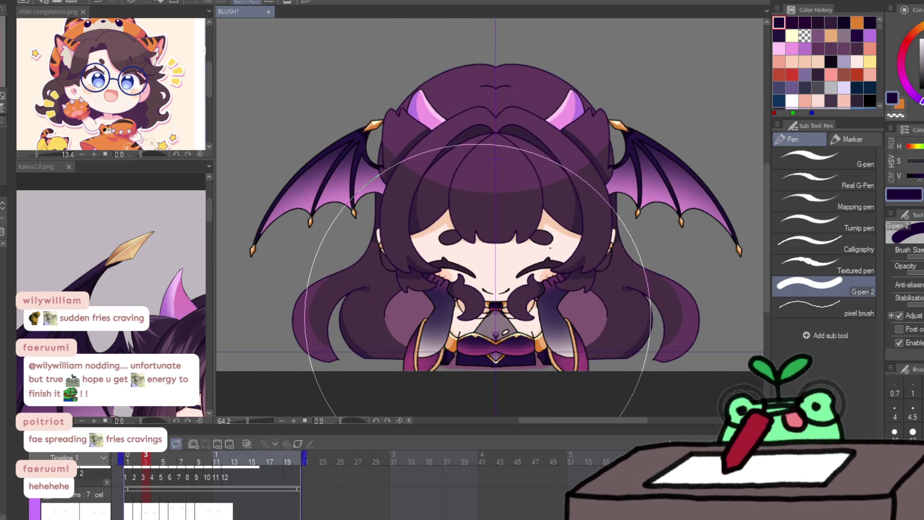
key(period)
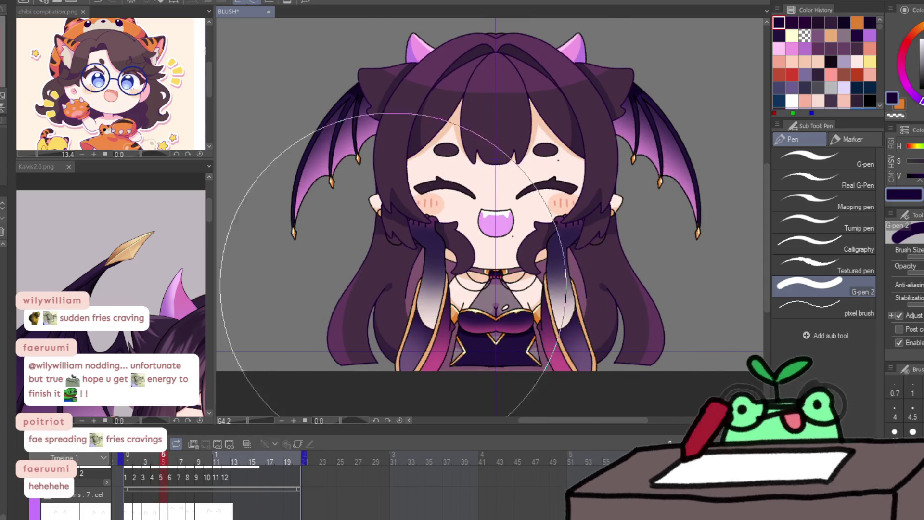
key(period)
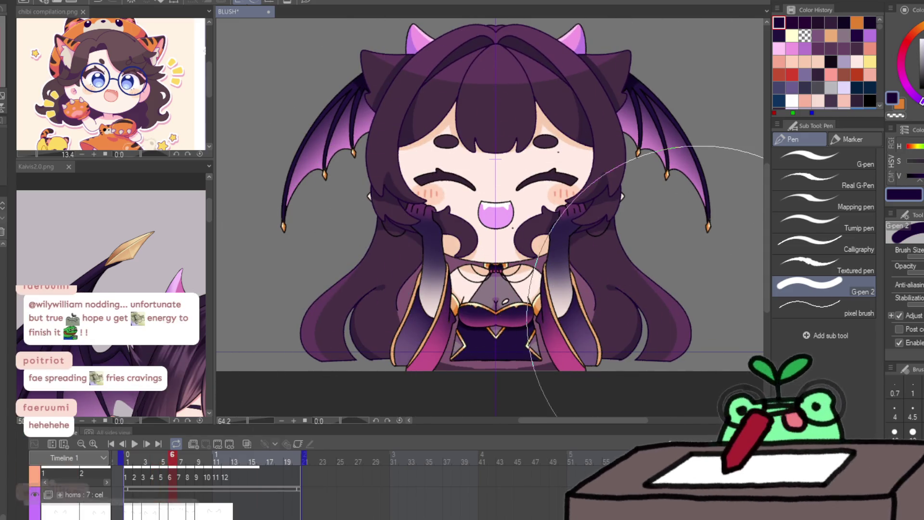
key(period)
key(period)
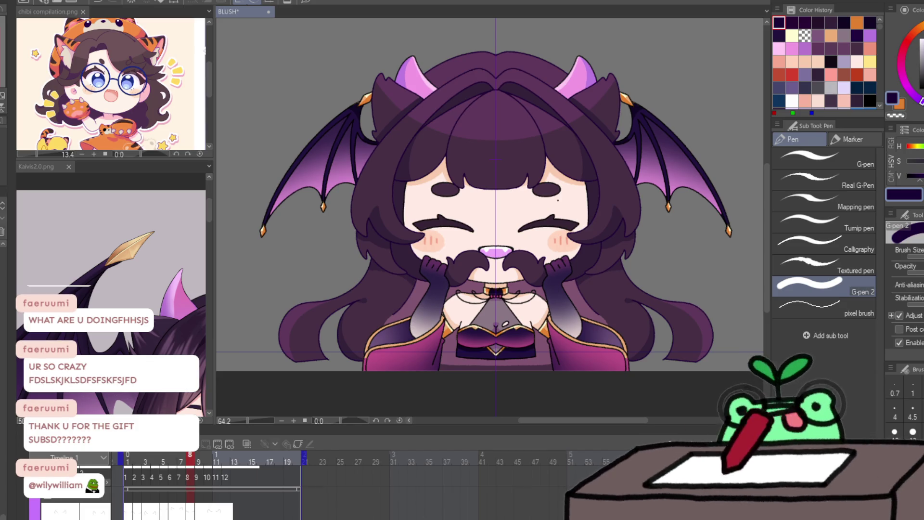
key(period)
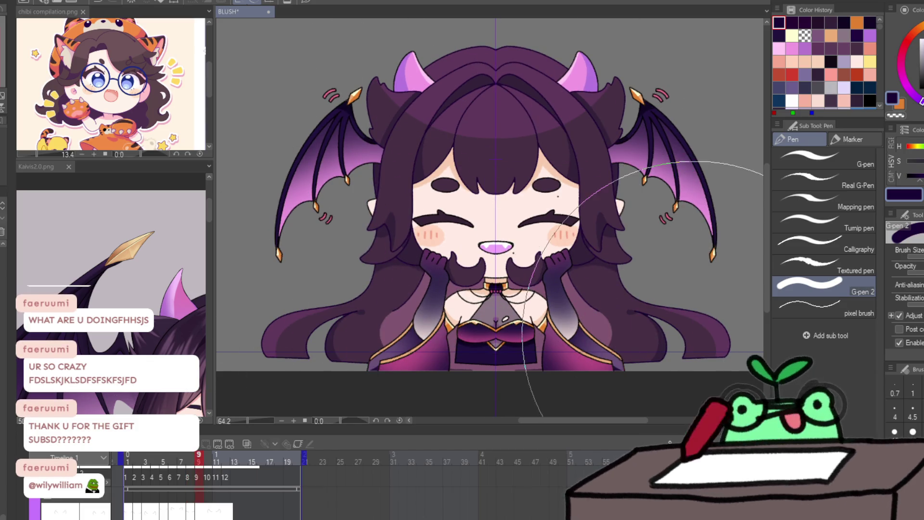
key(period)
key(period)
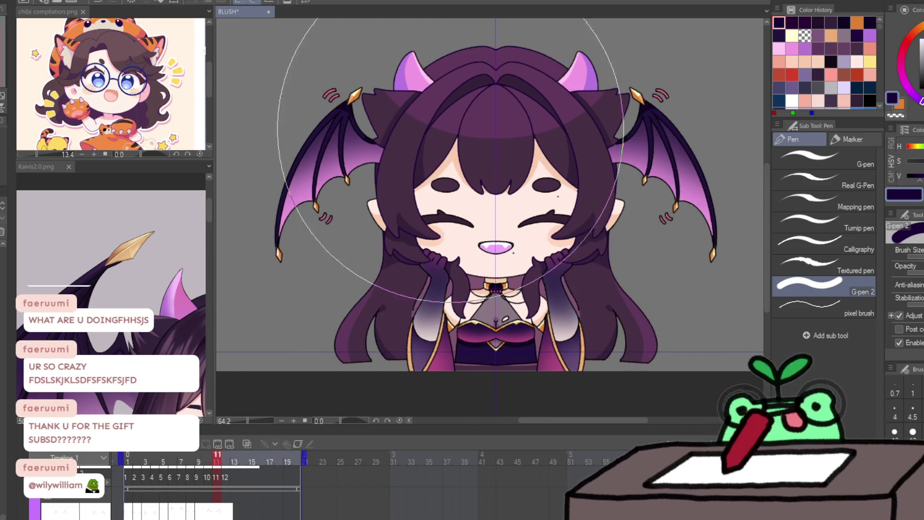
key(period)
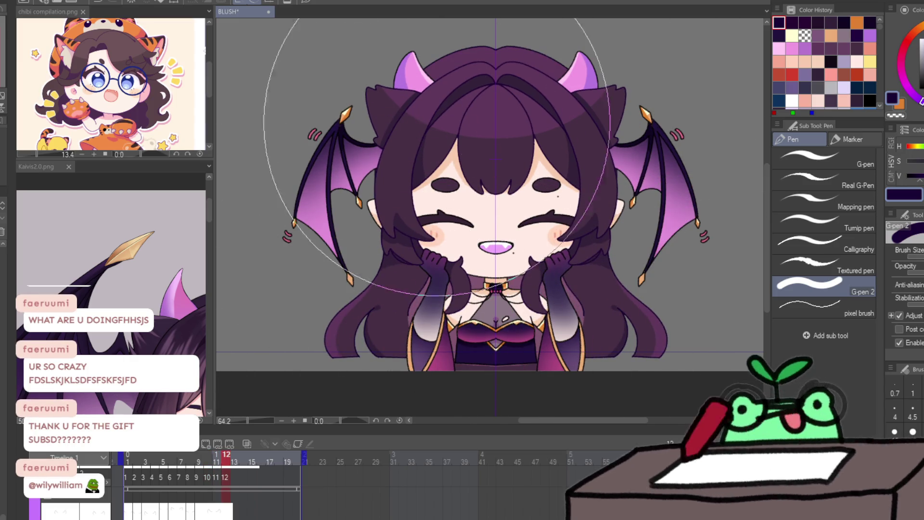
key(period)
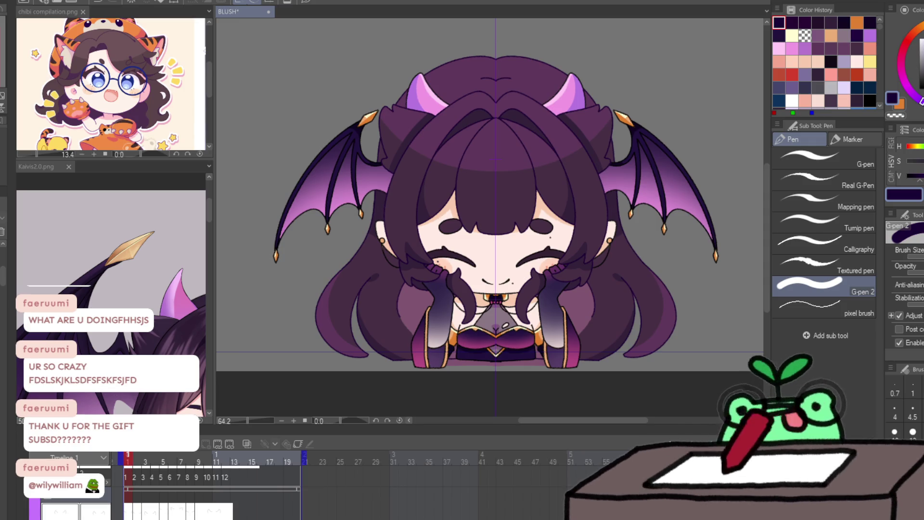
Step: Eyedrop the horns' light purple and a vivid violet, then play the loop and step ahead to frame 9
alt+click(421, 99)
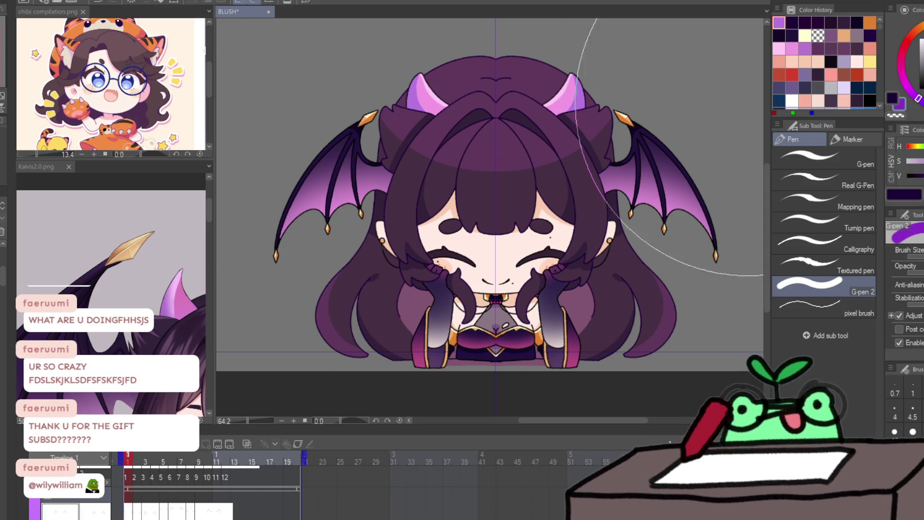
alt+click(674, 144)
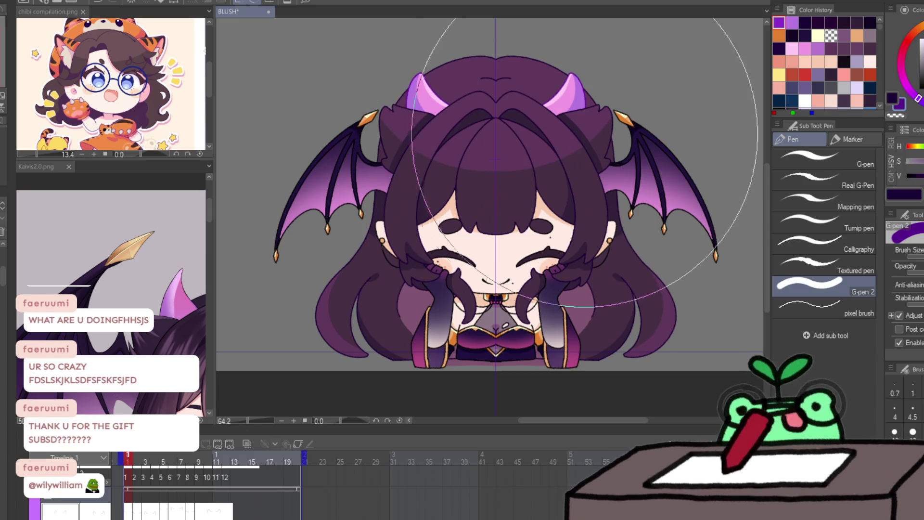
key(Return)
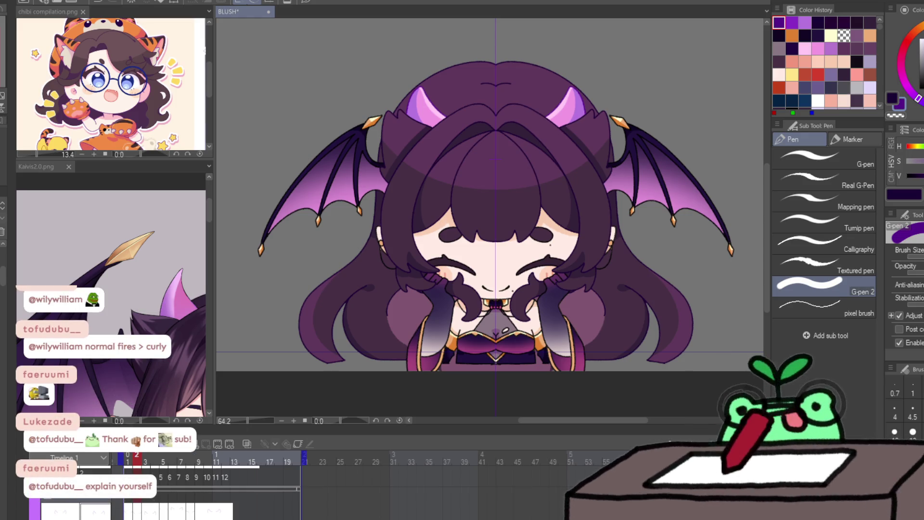
key(Right)
key(Right)
key(Right)
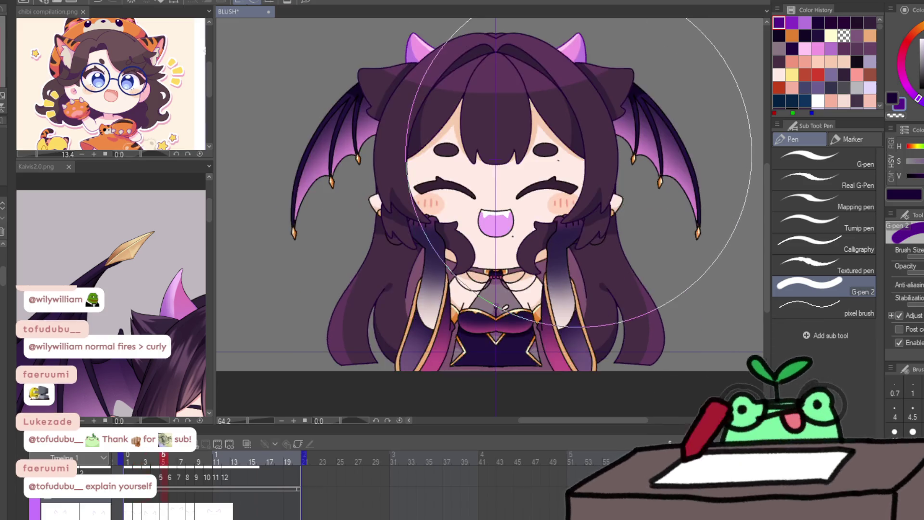
key(Right)
key(Right)
key(Right)
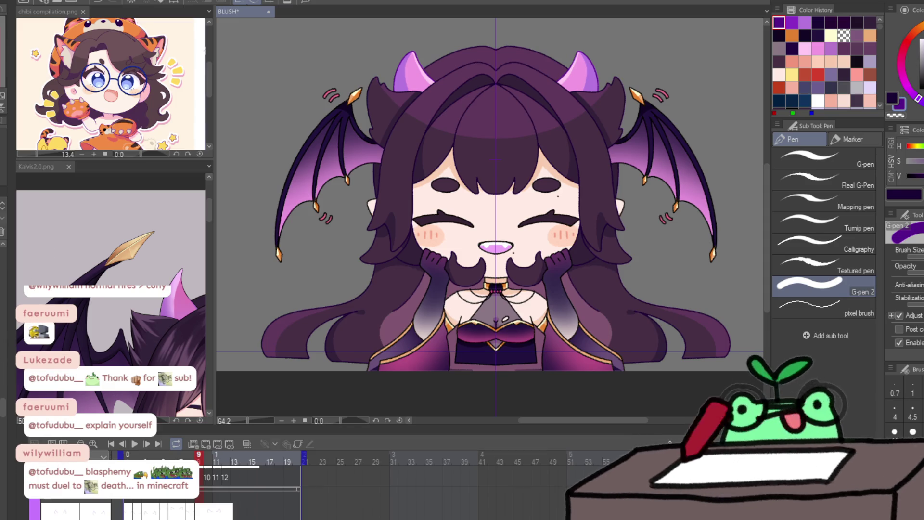
Step: Check frame 1 and frame 8, return to frame 1, and sample the face's skin tone
key(Home)
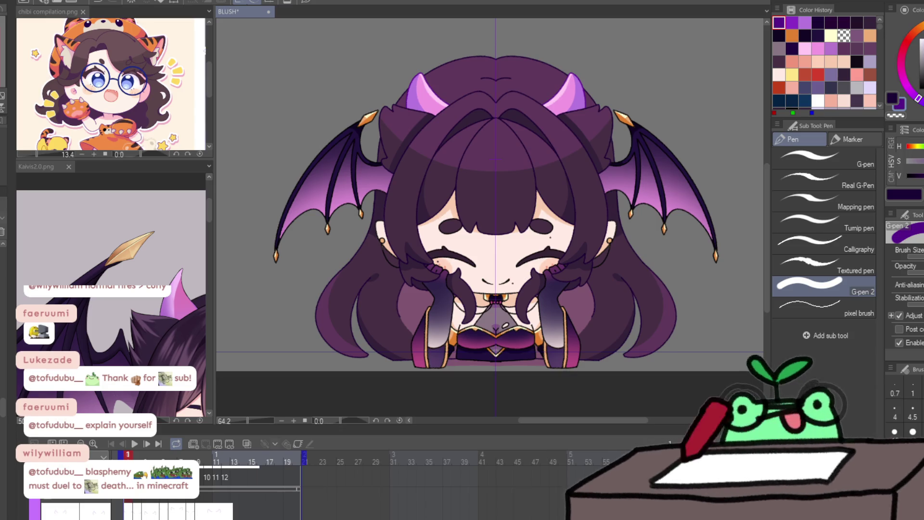
key(End)
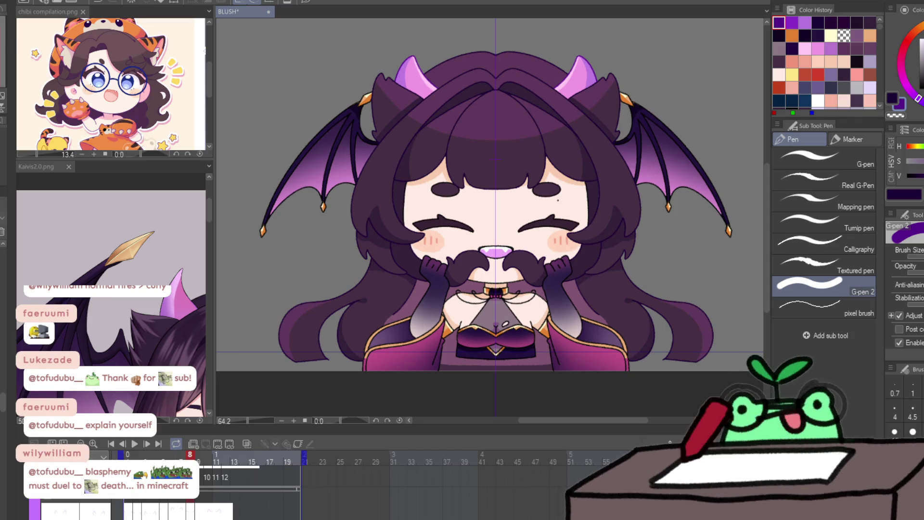
key(Home)
alt+click(439, 201)
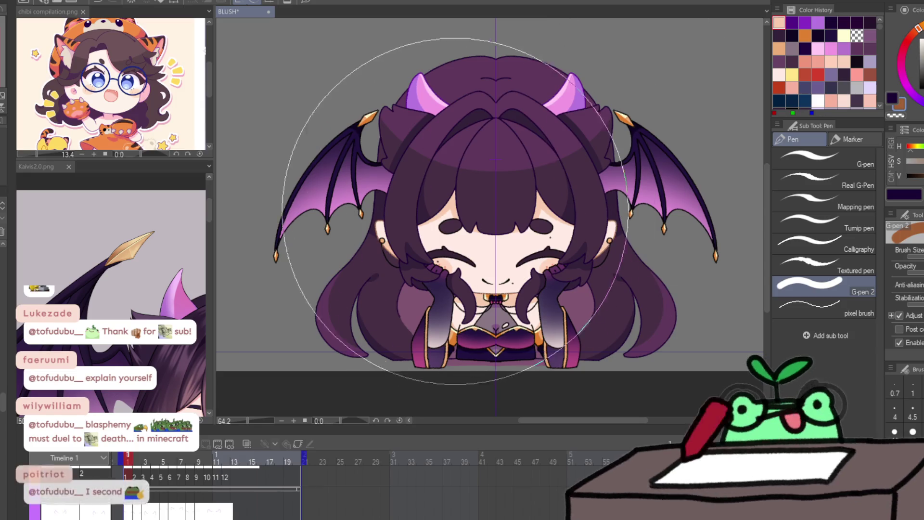
Step: Pick red on the colour wheel, brush faint red over the face, and step through frames 2 to 9
click(904, 44)
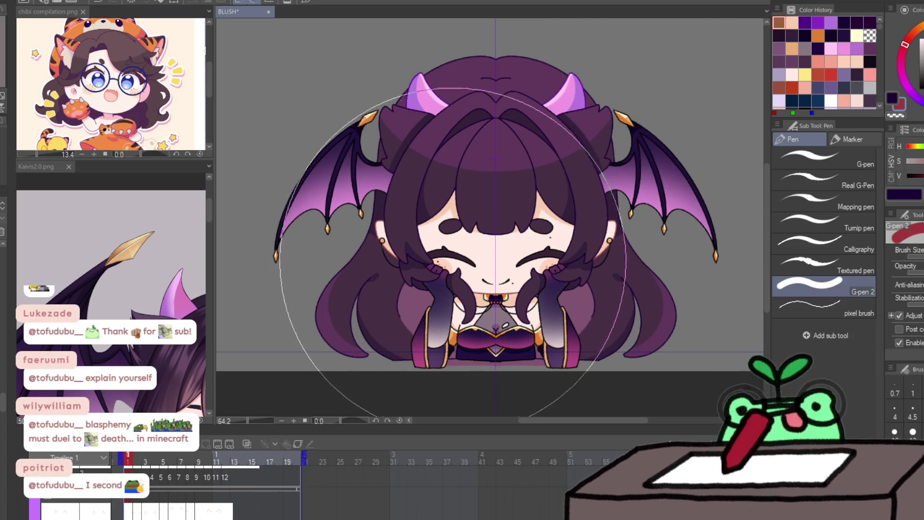
mouse_move(481, 126)
mouse_down()
mouse_move(474, 308)
mouse_move(598, 206)
mouse_up()
key(Right)
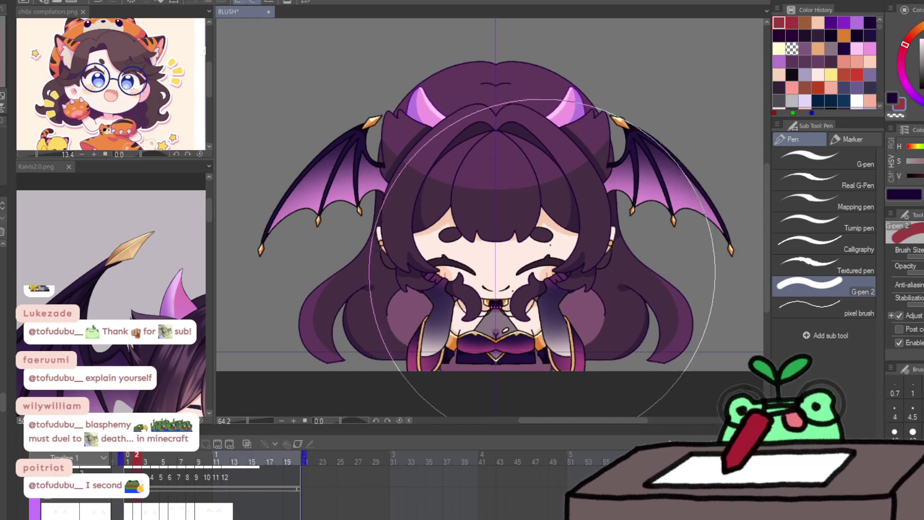
key(Right)
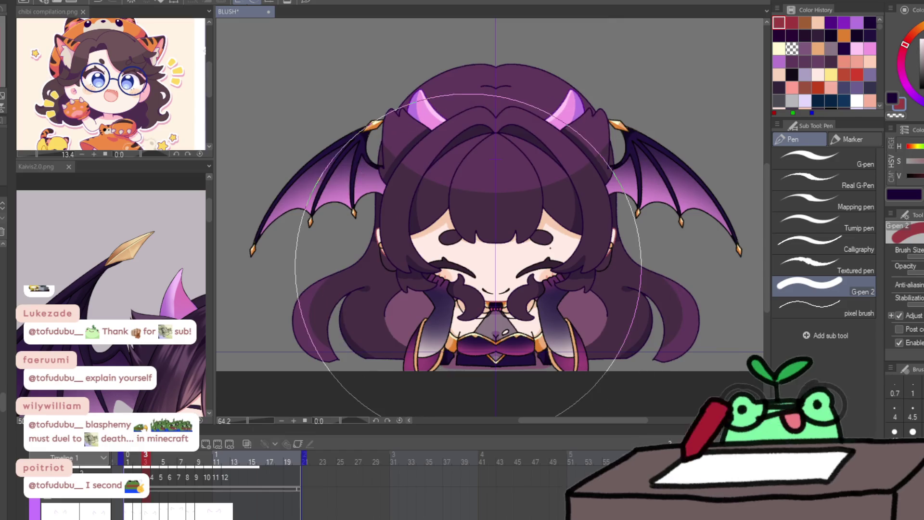
key(Right)
key(Right)
key(Right)
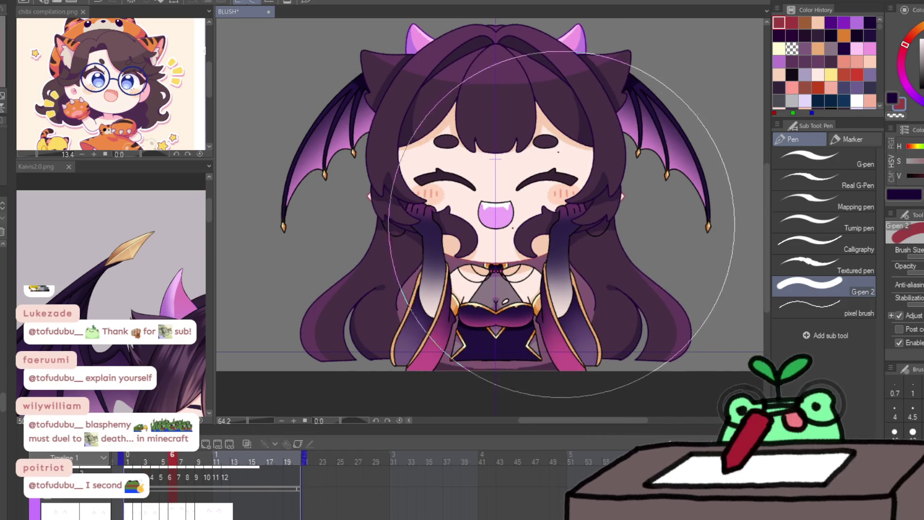
key(Right)
key(Right)
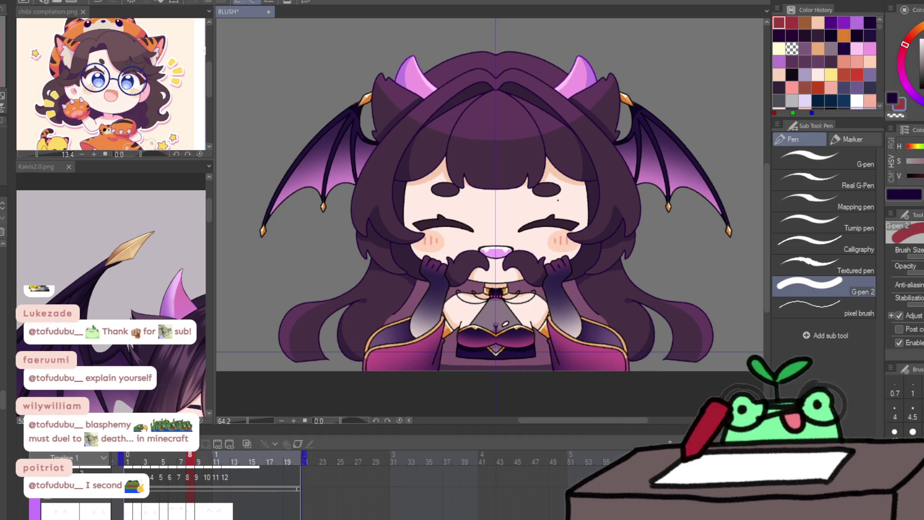
key(Right)
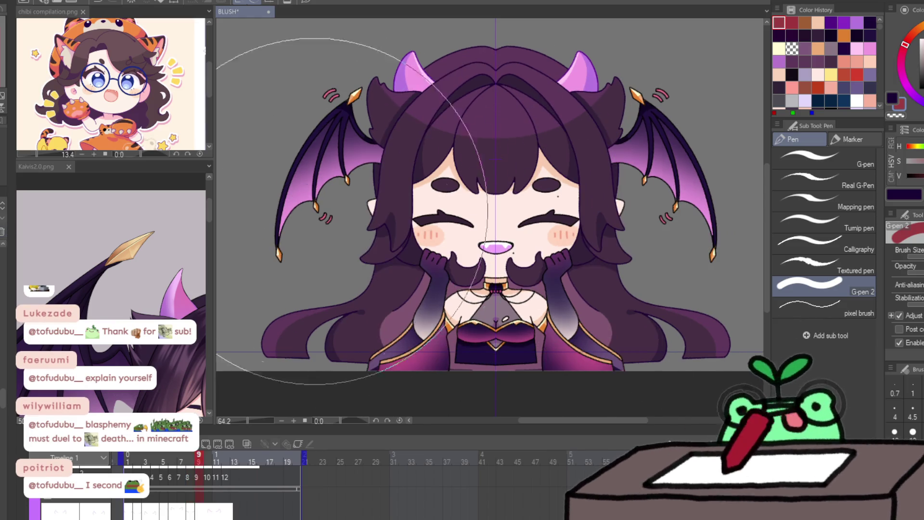
Step: Zoom in on frame 8's eye and mustache, swap back to red, and scrub the timeline to frame 7
key(Left)
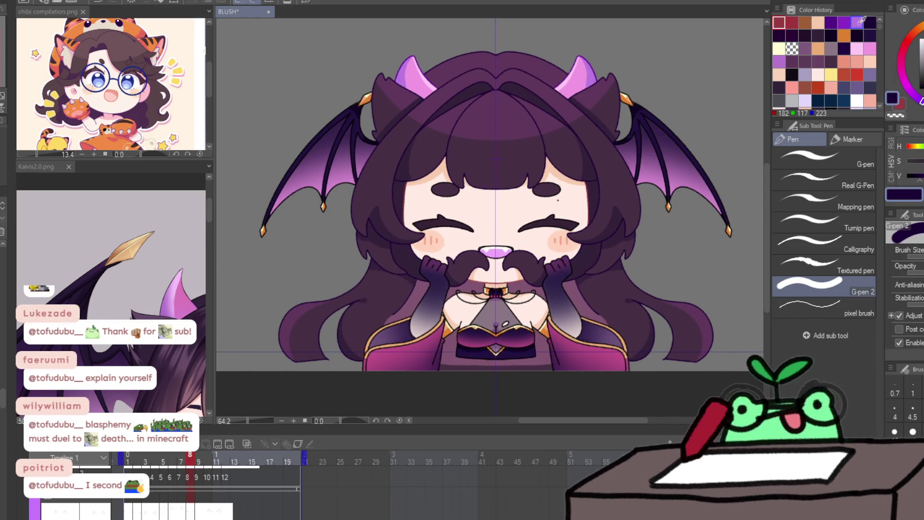
mouse_move(597, 195)
mouse_down()
mouse_move(653, 186)
mouse_move(598, 197)
mouse_up()
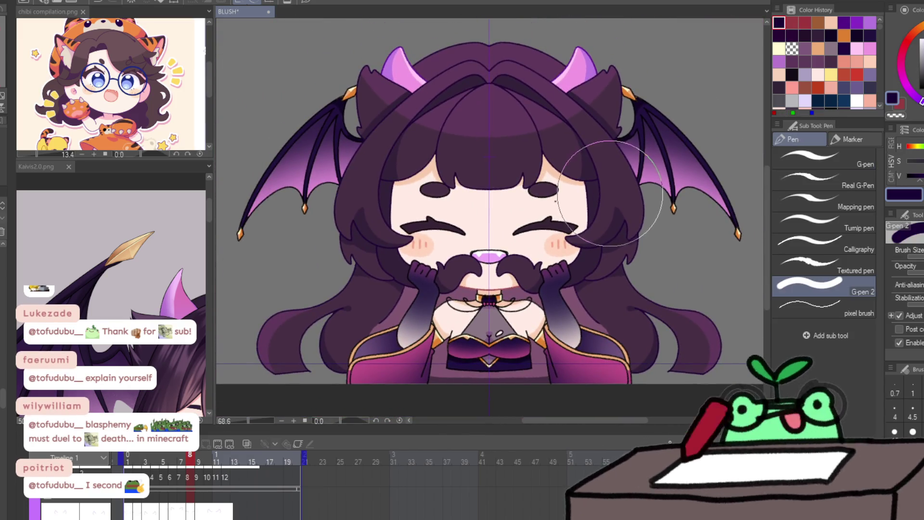
key(Right)
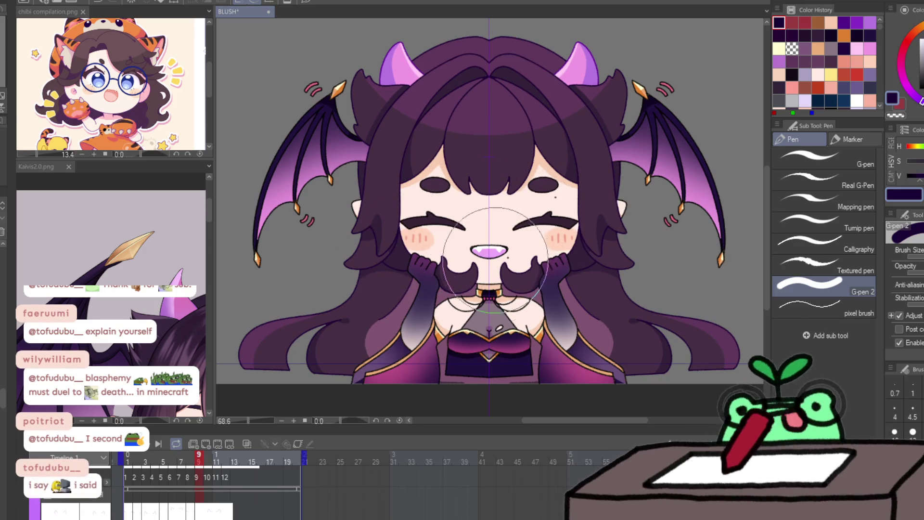
key(x)
key(Right)
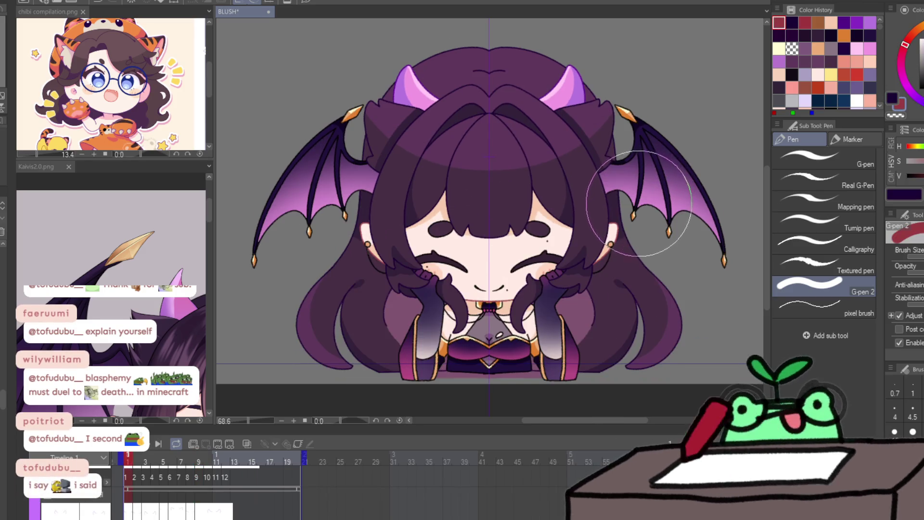
key(Left)
mouse_move(216, 456)
mouse_down()
mouse_move(230, 457)
mouse_move(152, 457)
mouse_move(181, 456)
mouse_up()
mouse_move(399, 154)
mouse_down()
mouse_move(453, 138)
mouse_move(382, 192)
mouse_up()
Step: Play the animation through, then zoom from 34.7% to 75.8% around the face
key(p)
click(134, 455)
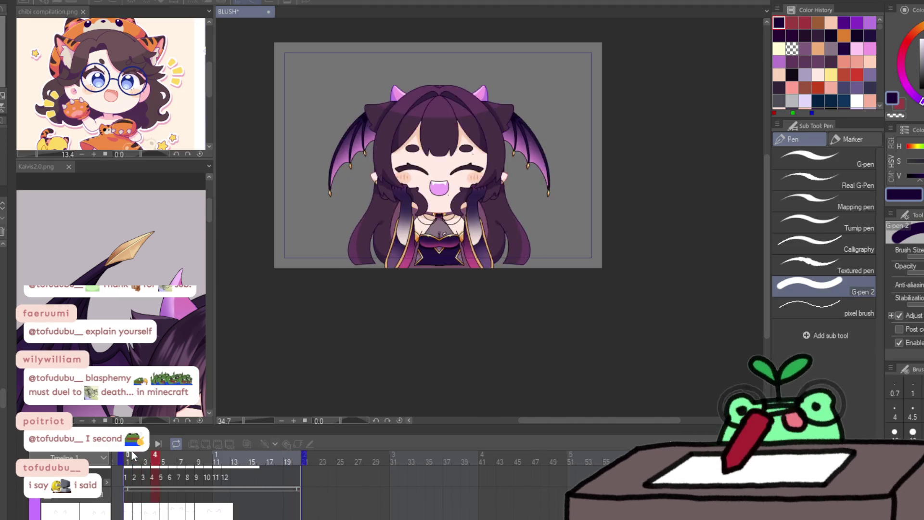
drag(431, 207, 489, 205)
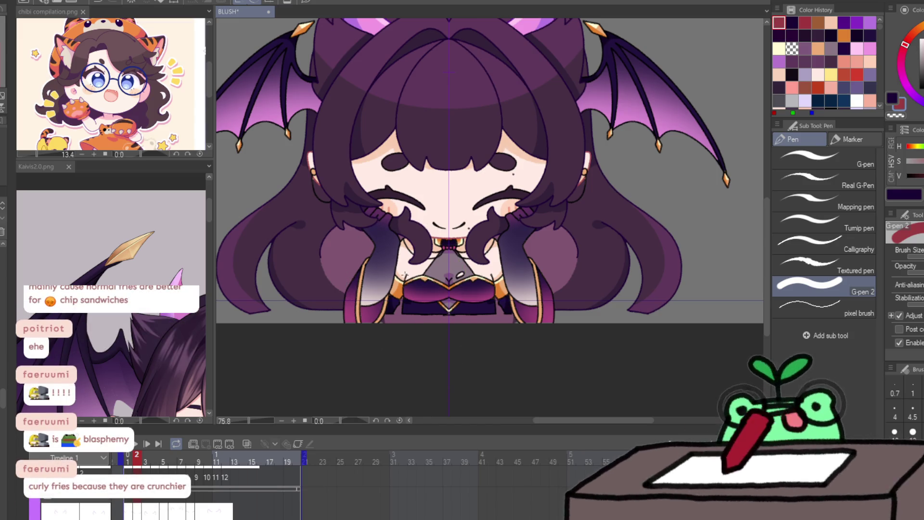
Step: Play and step through frames 2 to 9 to review them, then return to frame 1
key(Return)
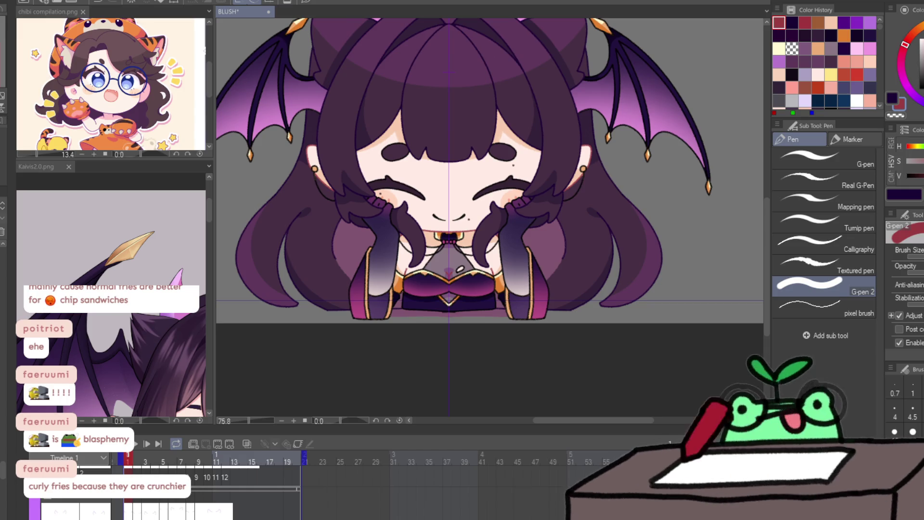
key(Right)
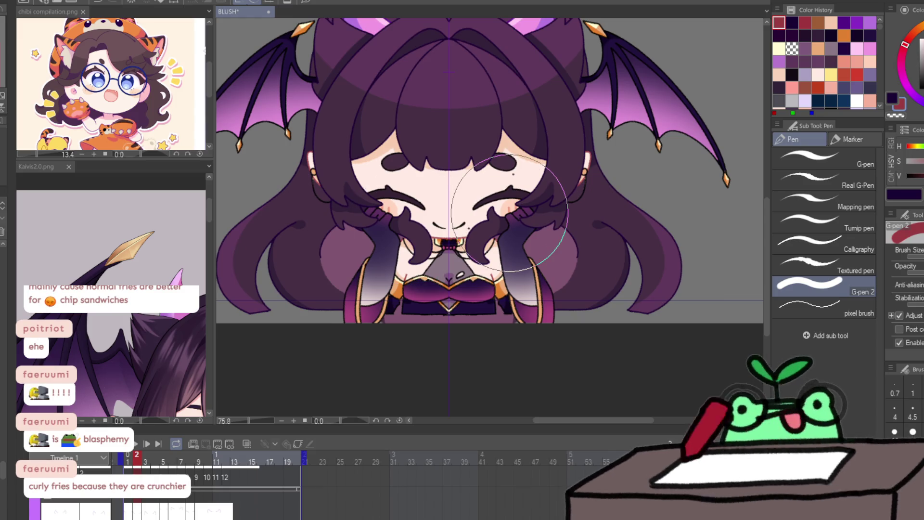
key(Right)
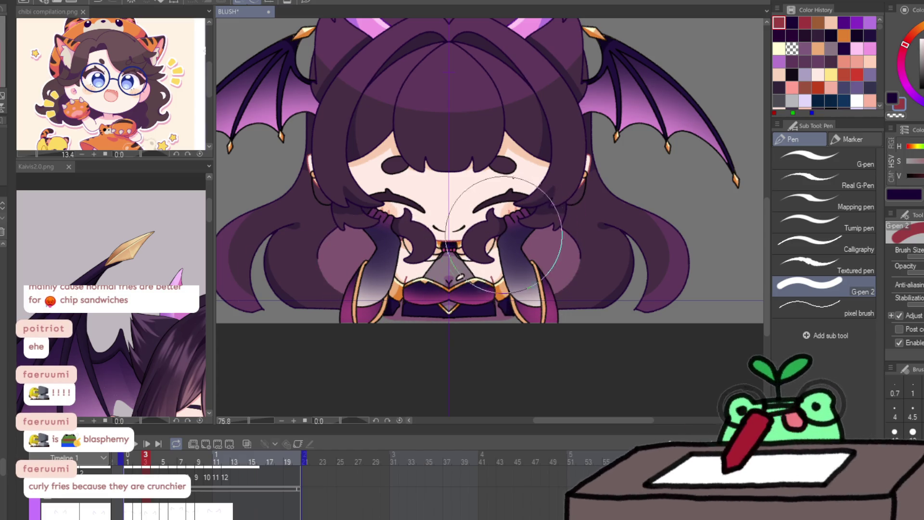
key(Right)
key(Right)
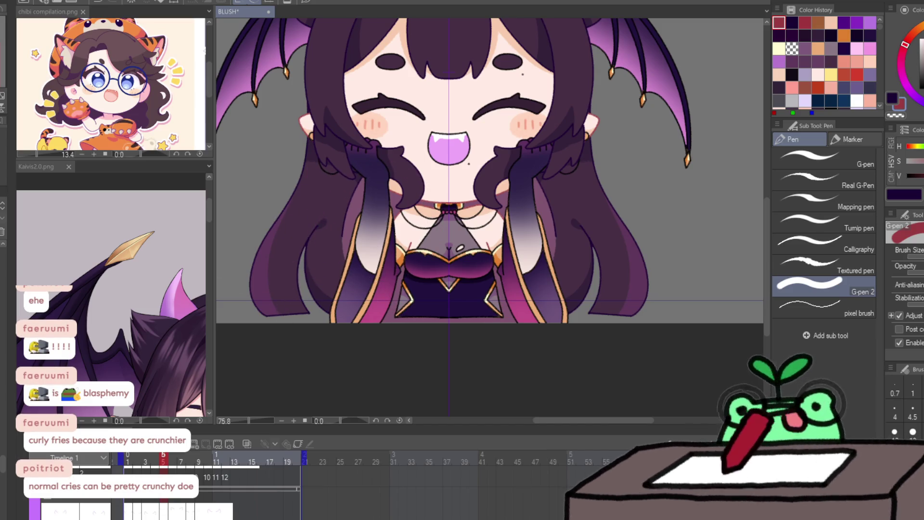
key(Right)
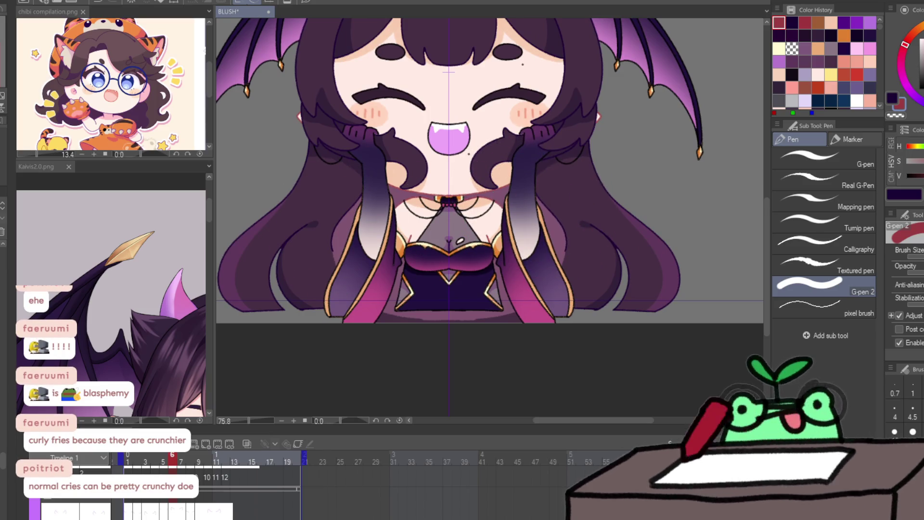
key(space)
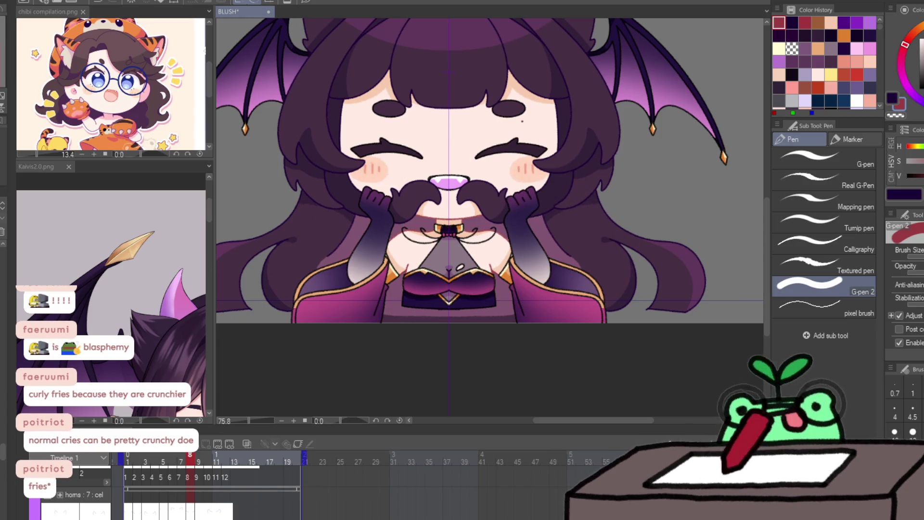
key(Right)
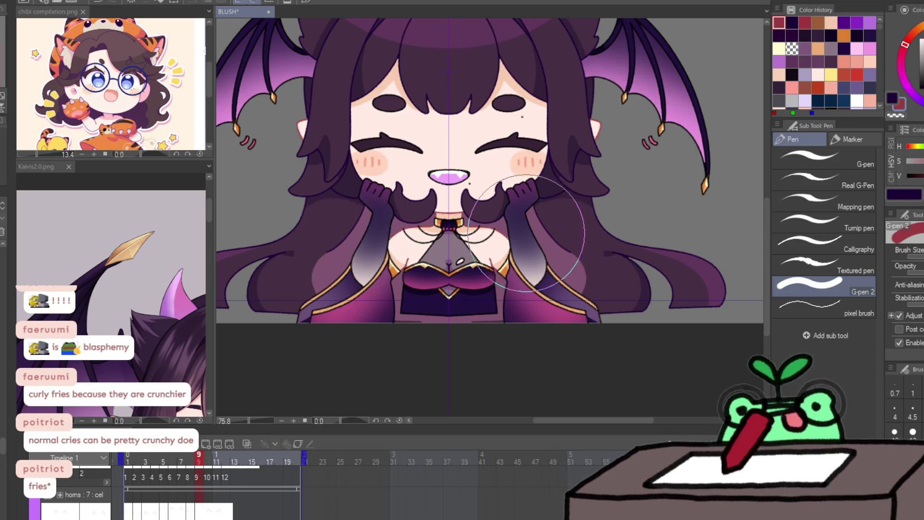
key(Home)
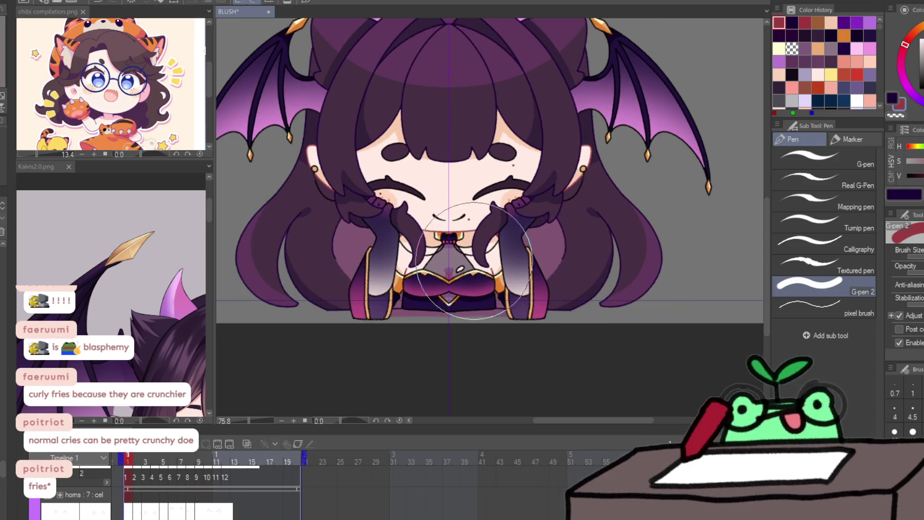
Step: Sample the mouth and chest purples, go to frame 5, and paint dark and red shading on the chest
alt+click(449, 268)
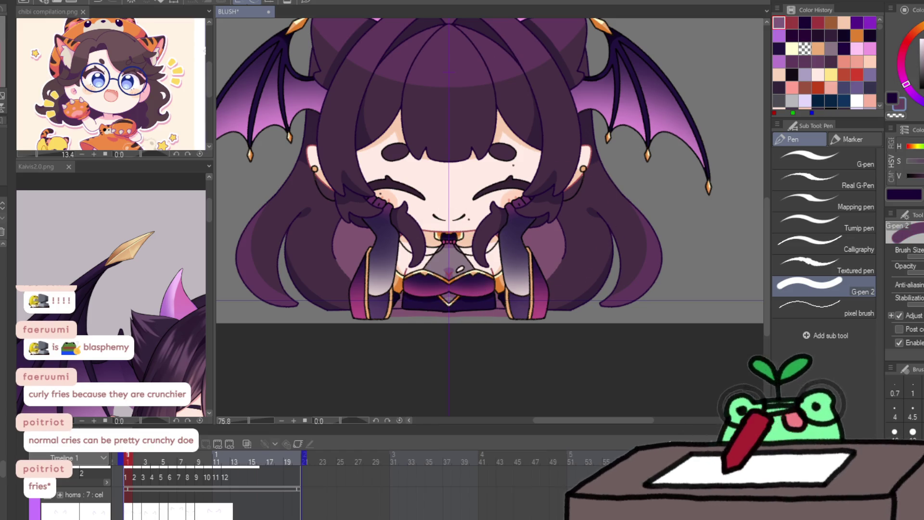
alt+click(451, 293)
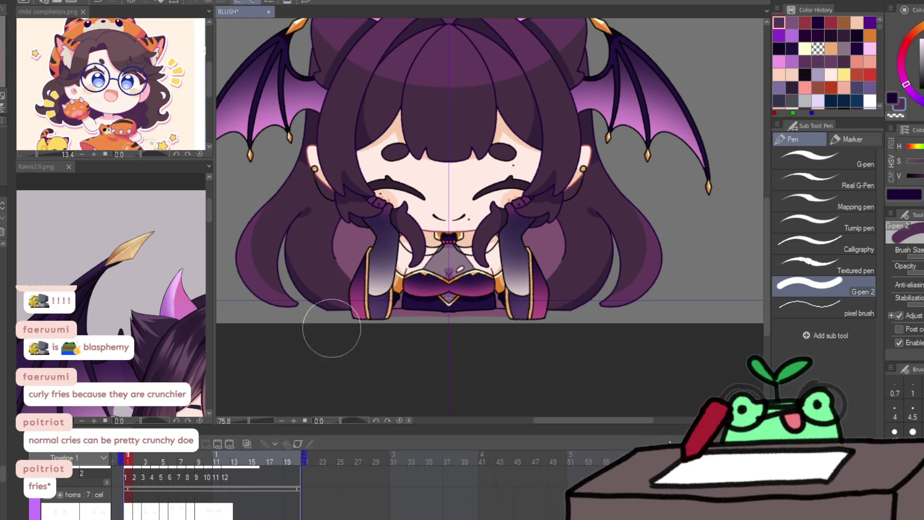
key(Right)
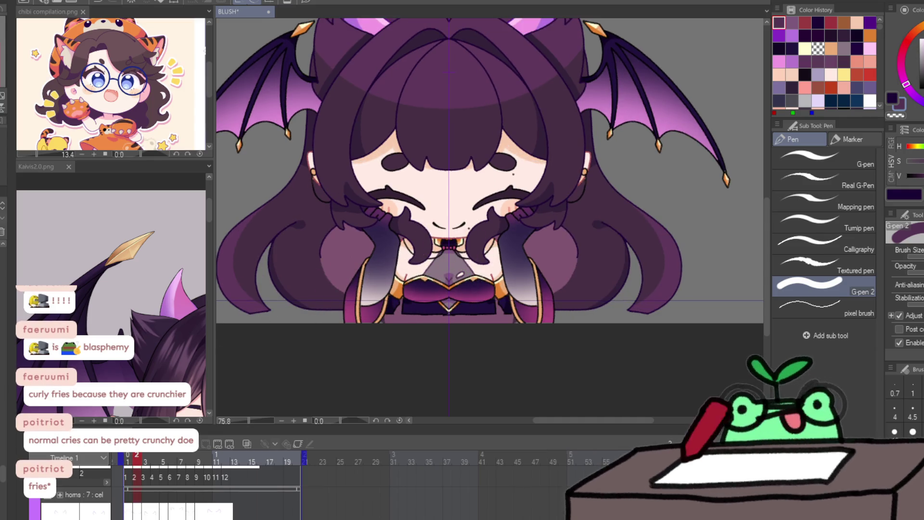
key(Right)
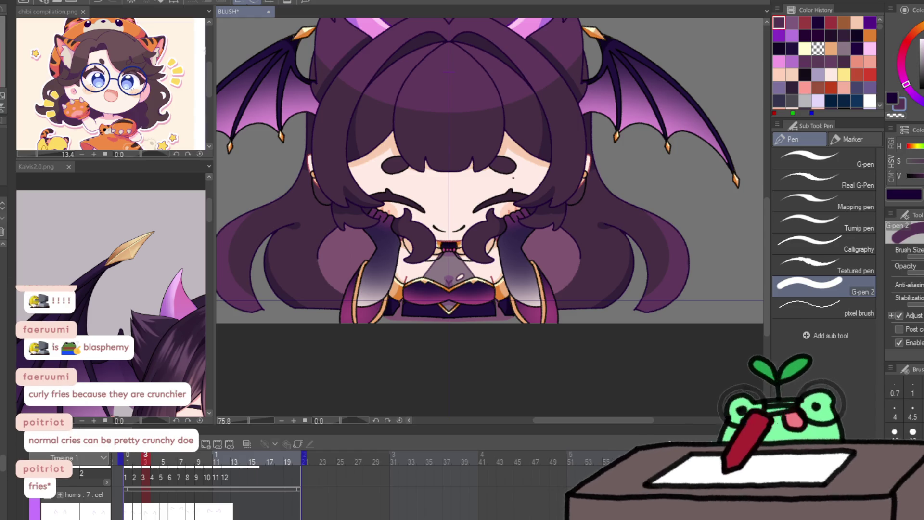
key(Right)
key(Right)
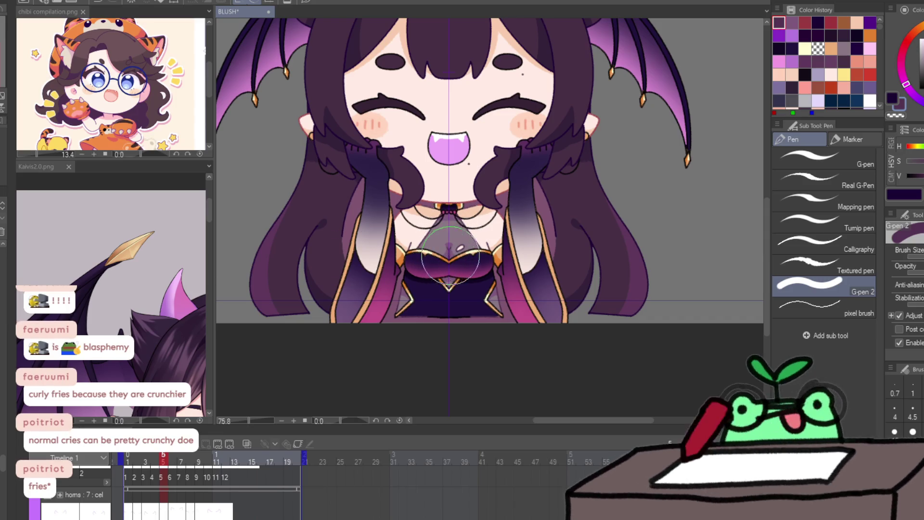
drag(527, 214, 522, 231)
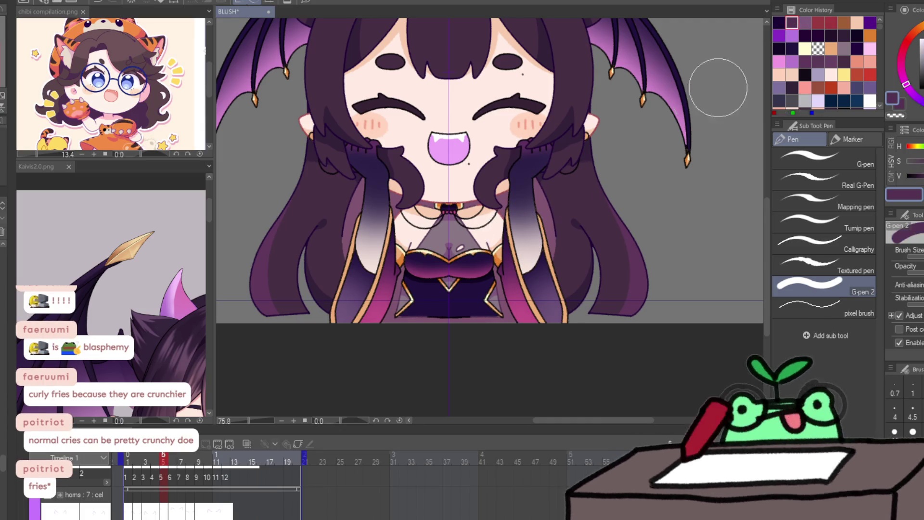
click(818, 23)
drag(496, 224, 503, 235)
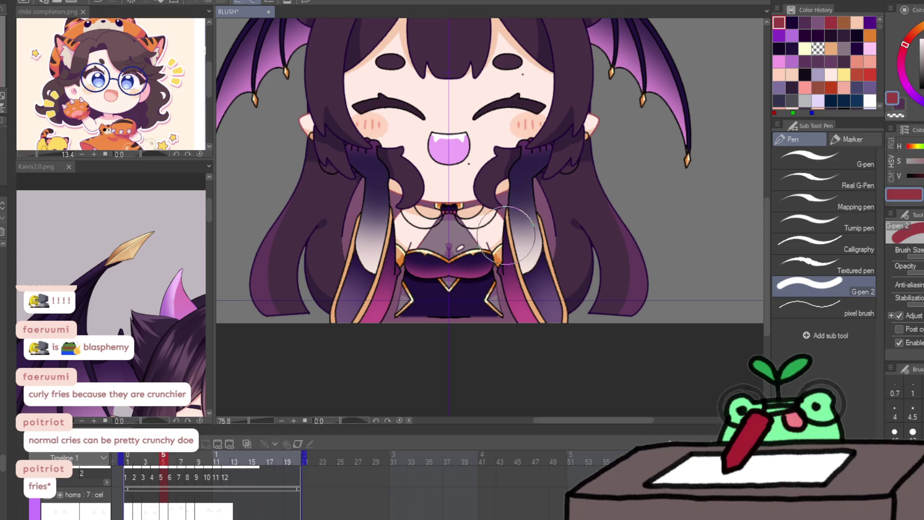
scroll(498, 231, up, 5)
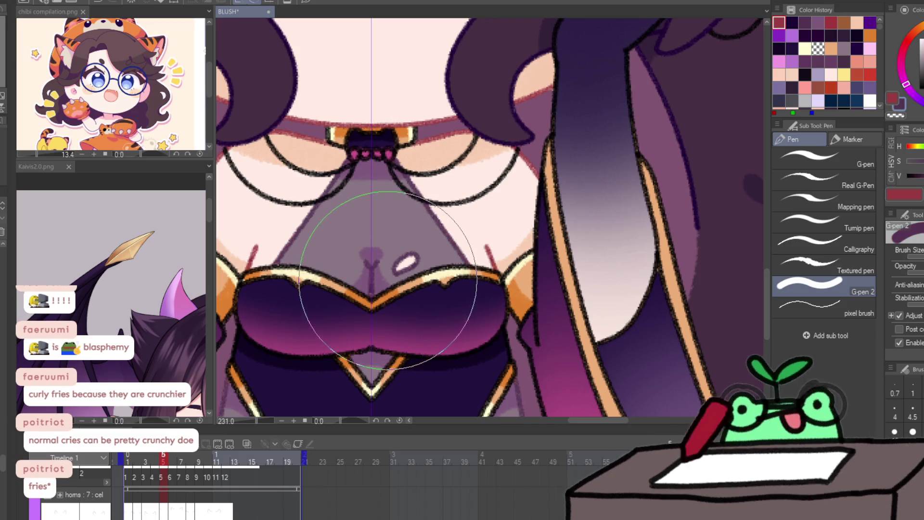
Step: Shade frame 6's chest with alternating dark purple and red Color History swatches, then advance to frame 8
alt+click(385, 308)
scroll(481, 260, down, 3)
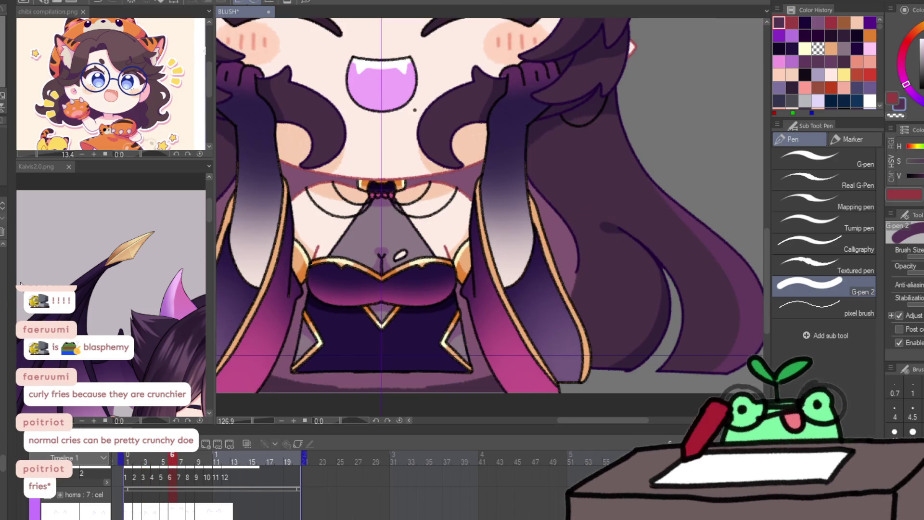
alt+click(375, 289)
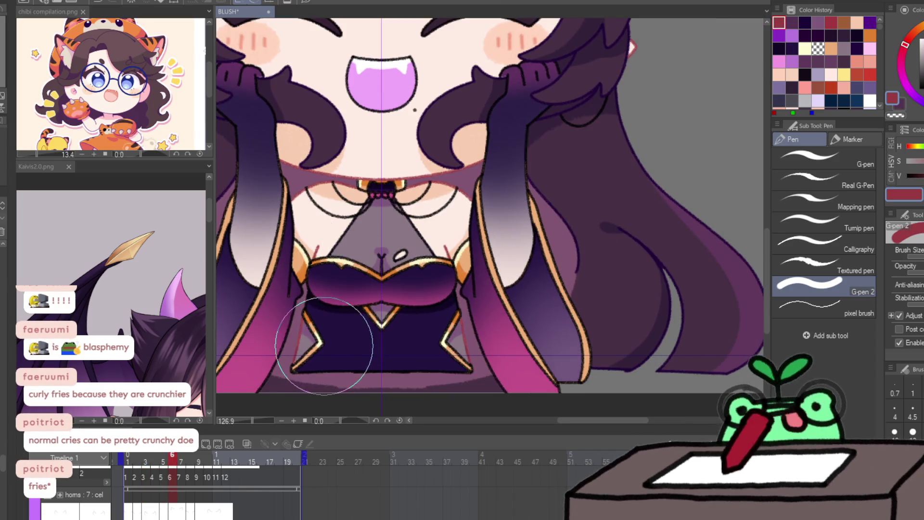
alt+click(312, 355)
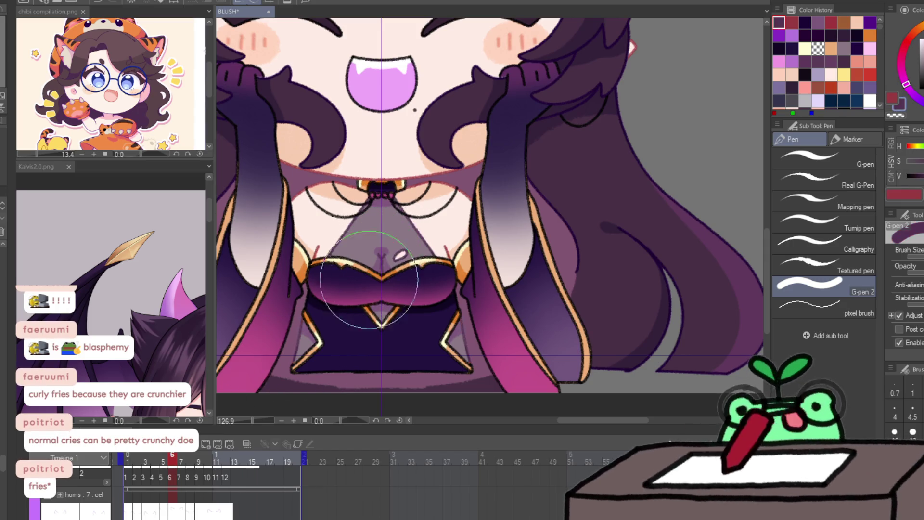
key(Right)
key(Right)
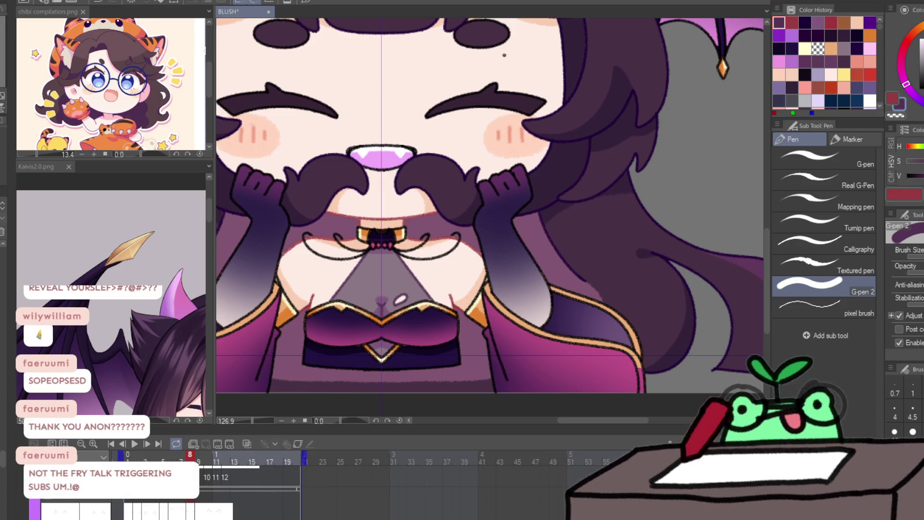
Step: Jump to frame 1, center the face, and sample the orange and dark brown from the gold trim
key(Right)
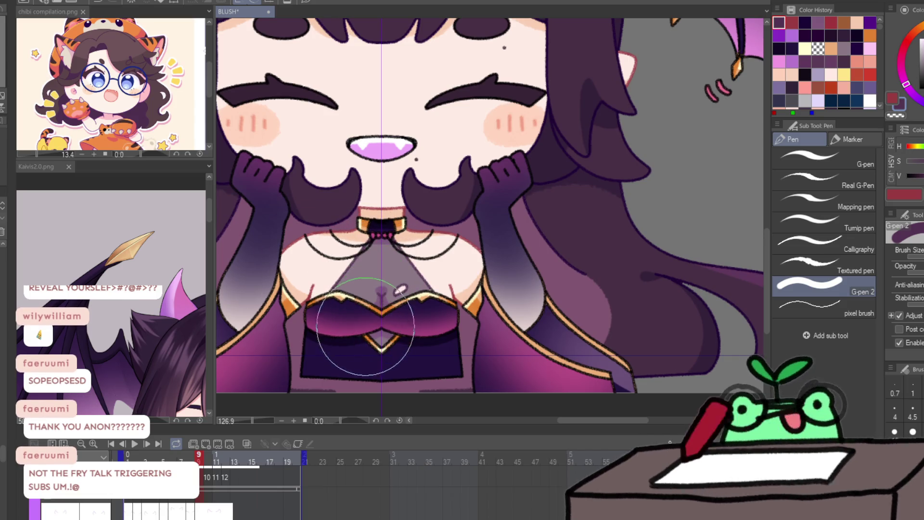
click(110, 443)
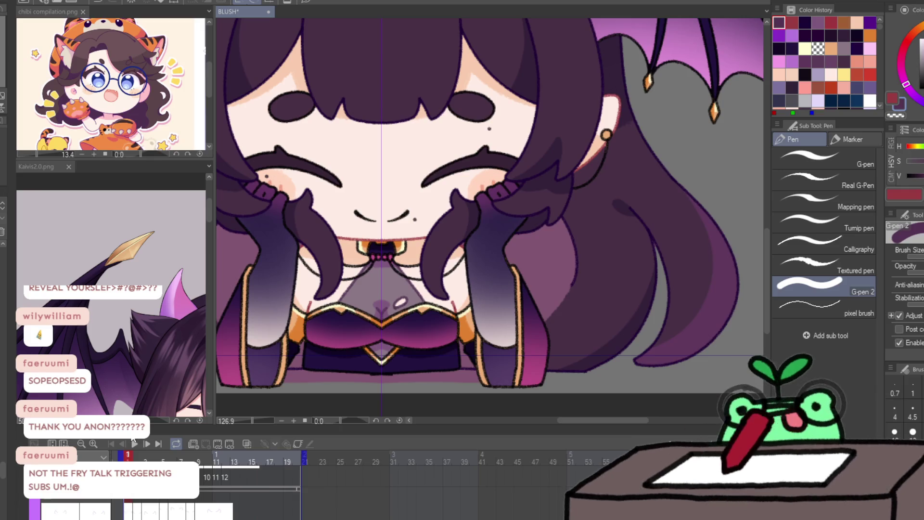
mouse_move(450, 295)
mouse_down()
mouse_move(492, 301)
mouse_move(568, 359)
mouse_move(534, 332)
mouse_move(507, 353)
mouse_move(529, 186)
mouse_up()
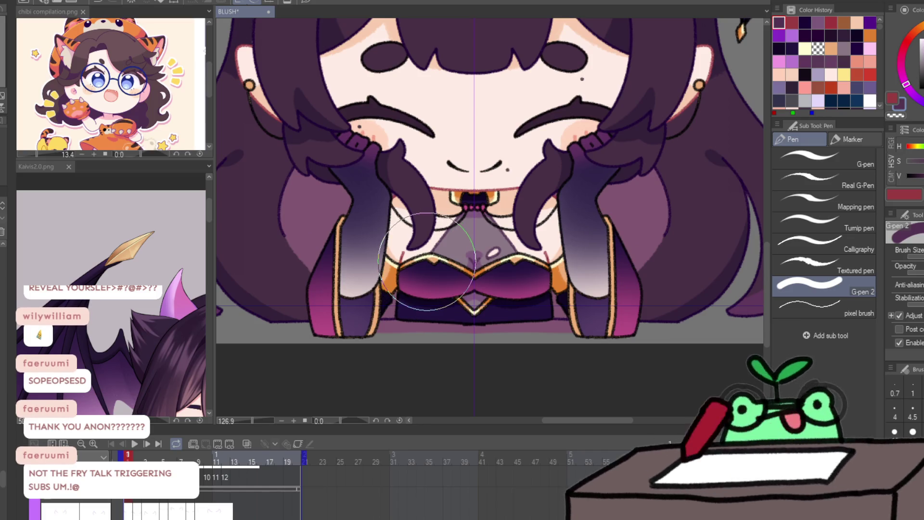
alt+click(558, 274)
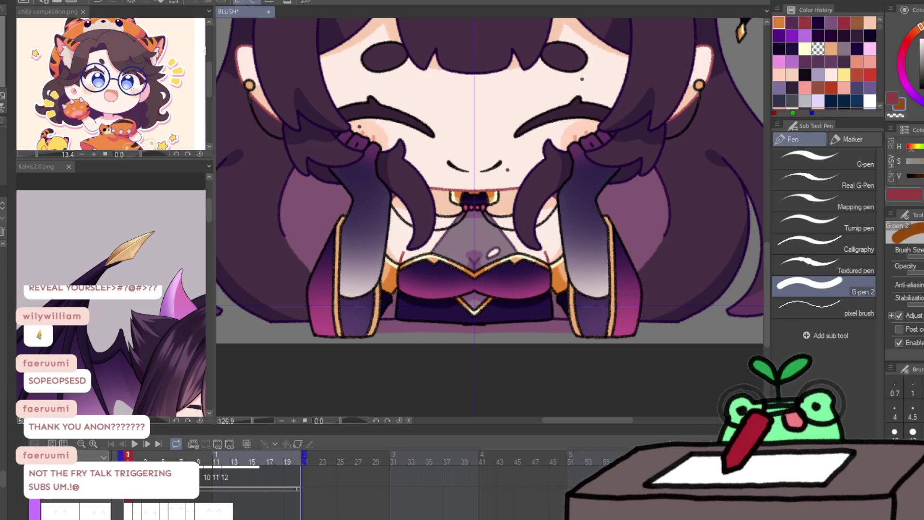
alt+click(538, 309)
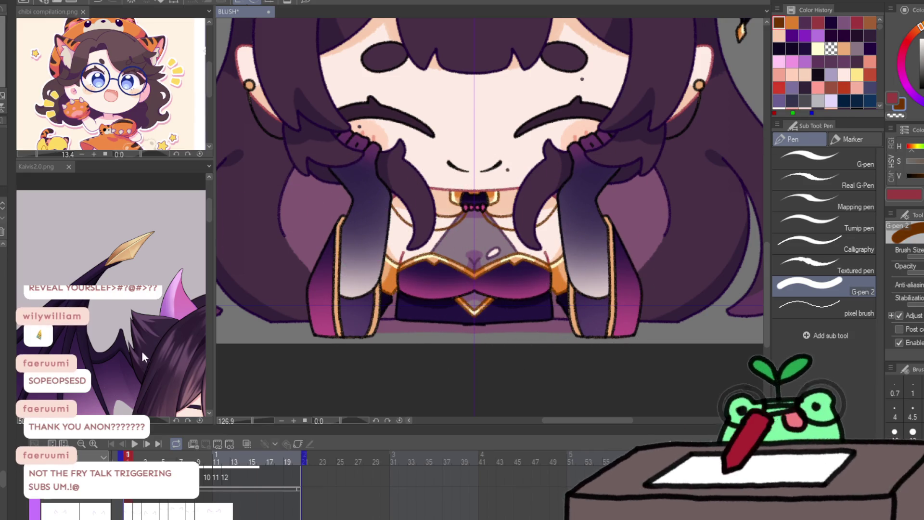
Step: Shift the colour hue and paint brighter highlights along the gold trim, then bring the reference illustration forward
key(slash)
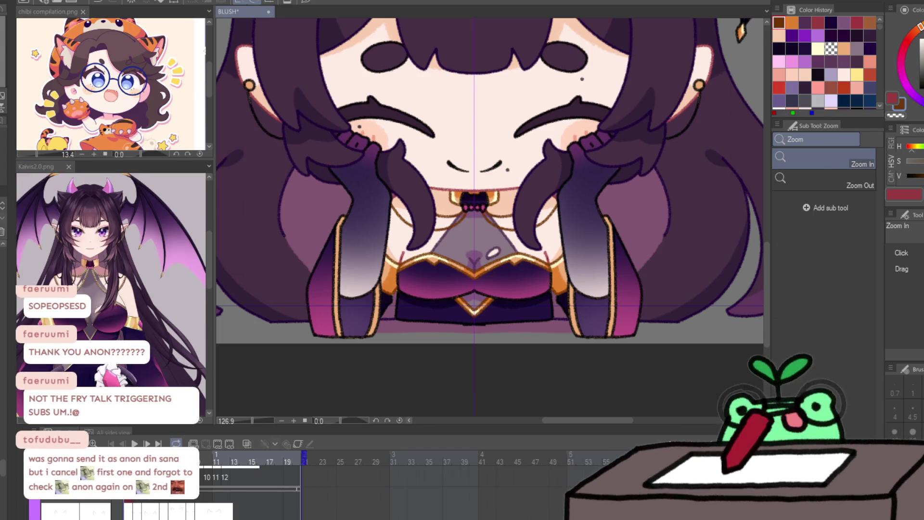
key(p)
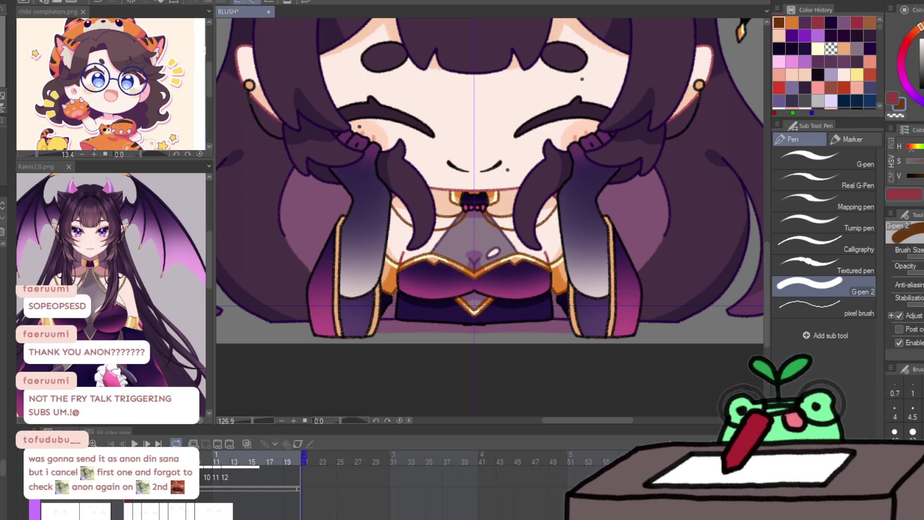
click(914, 39)
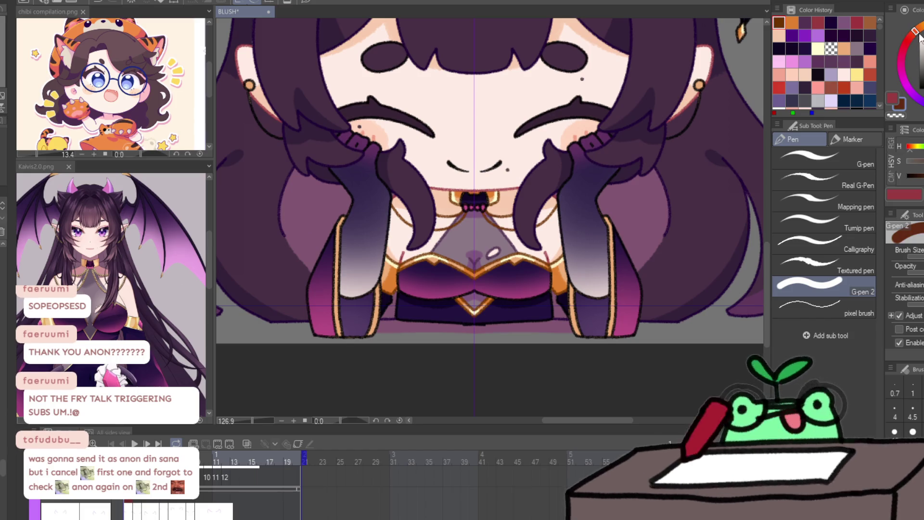
drag(546, 268, 413, 226)
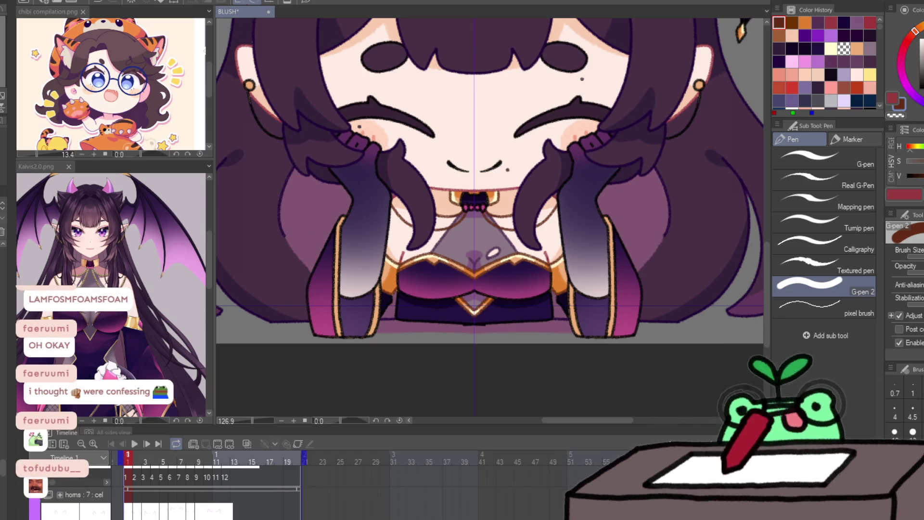
click(36, 166)
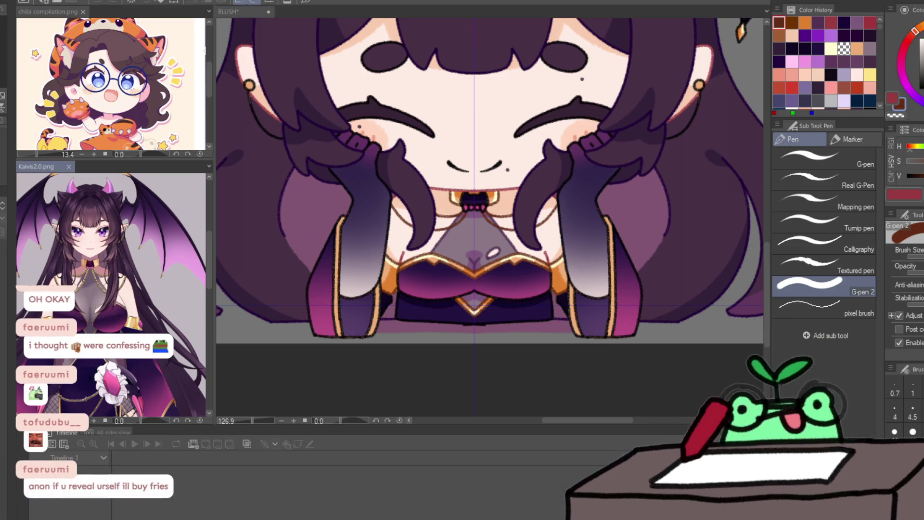
click(271, 389)
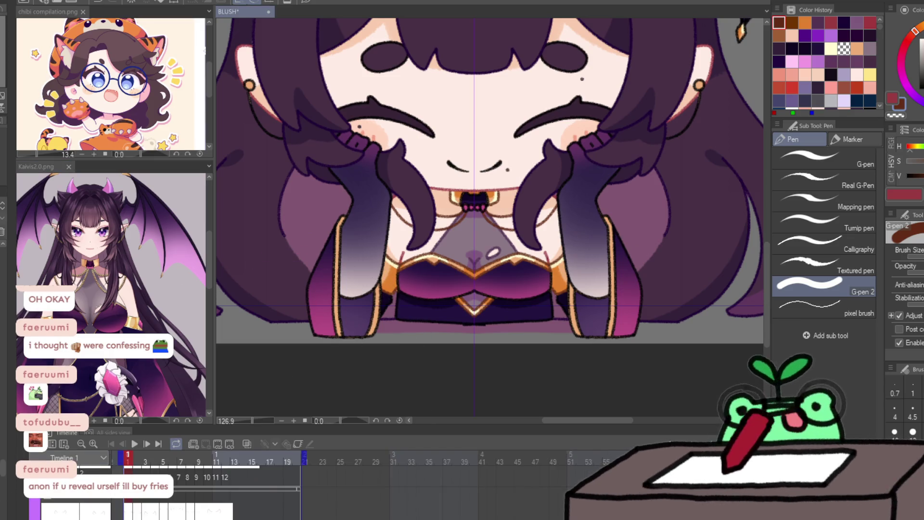
key(Right)
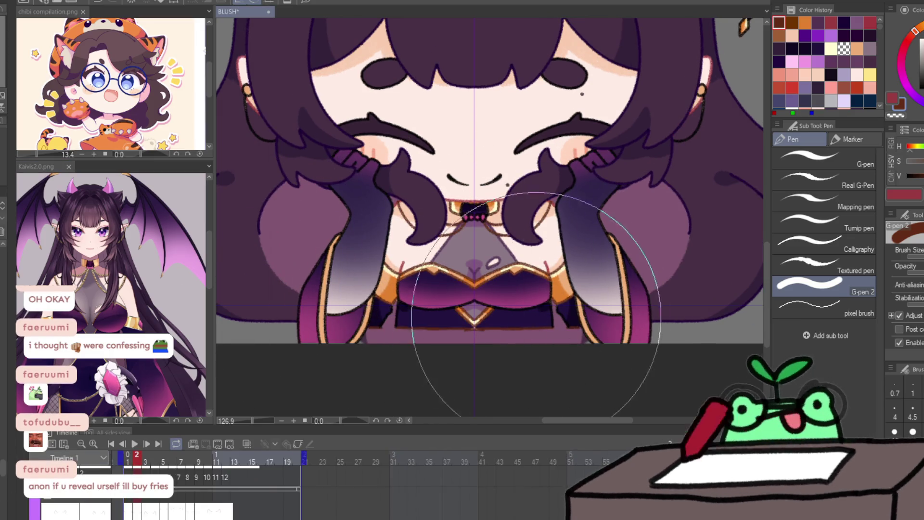
key(Right)
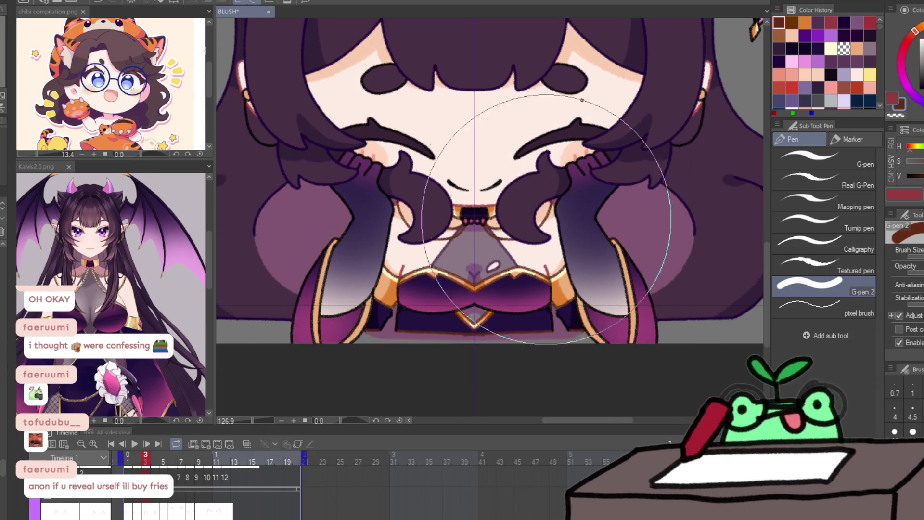
key(Right)
key(Right)
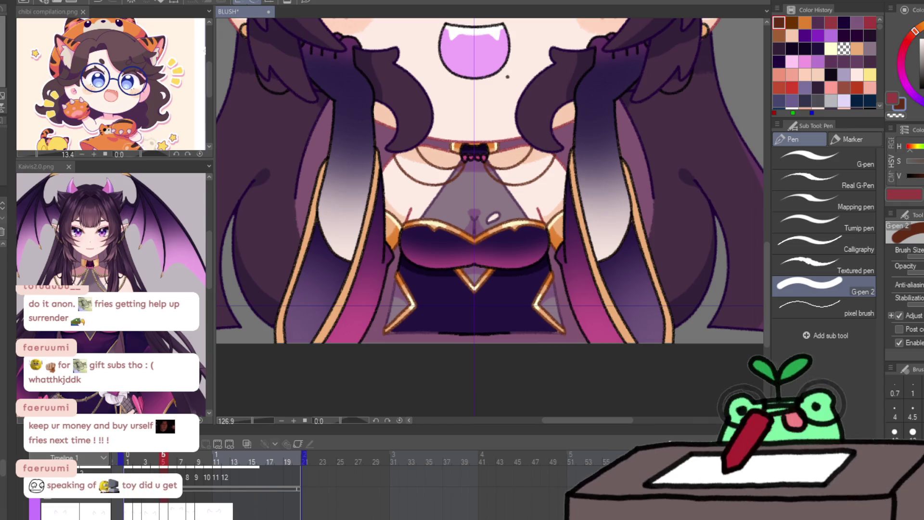
key(Right)
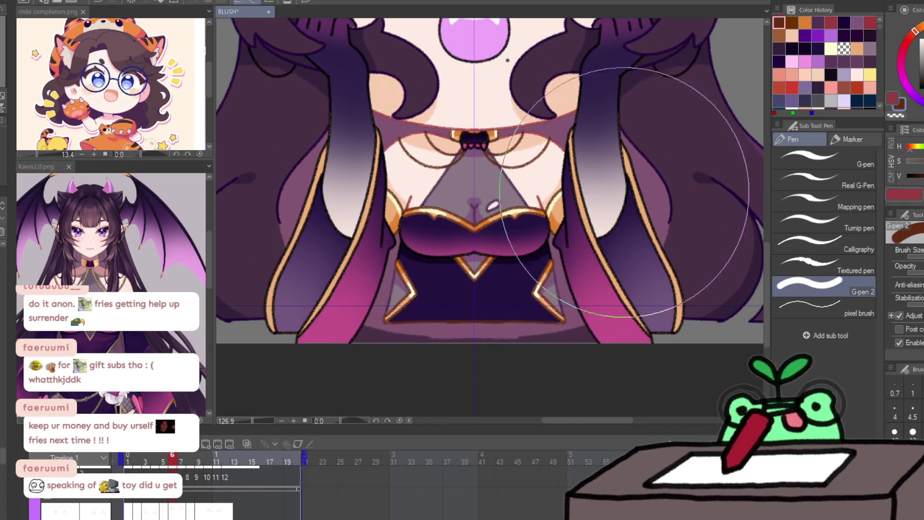
key(Right)
key(Right)
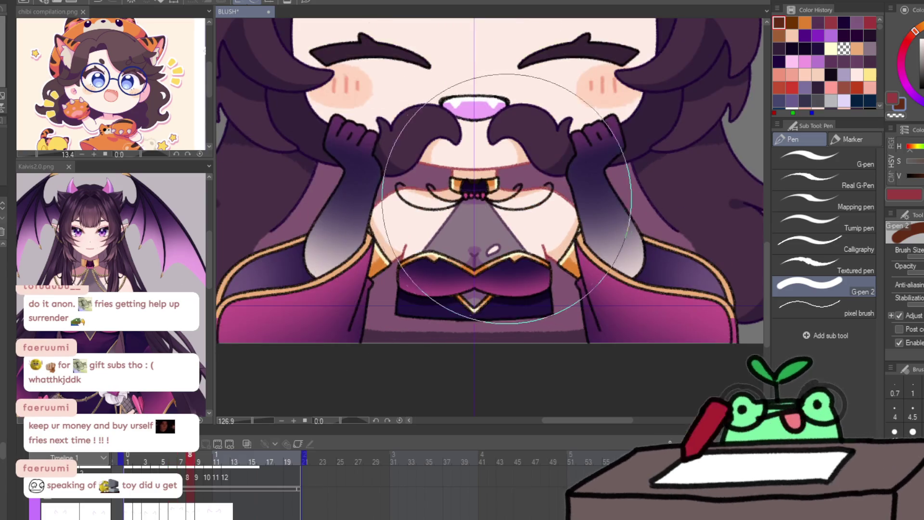
key(Right)
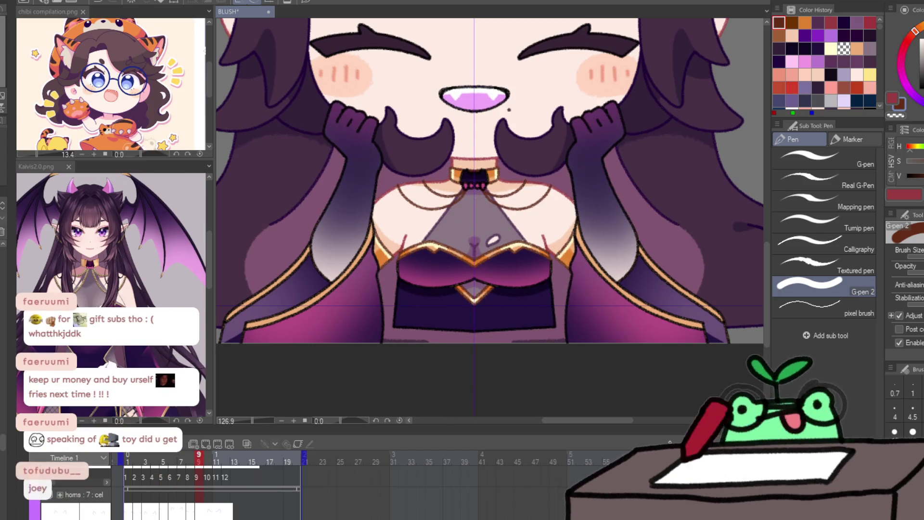
key(Home)
key(space)
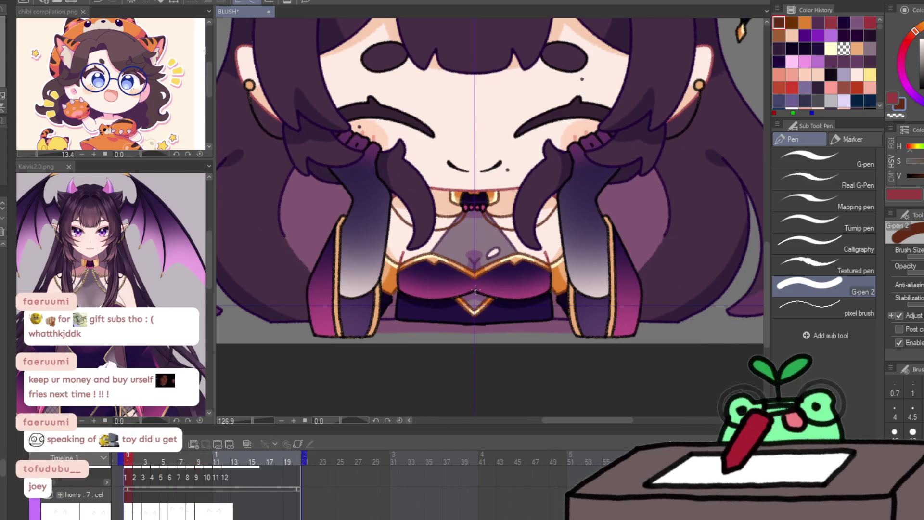
alt+click(548, 299)
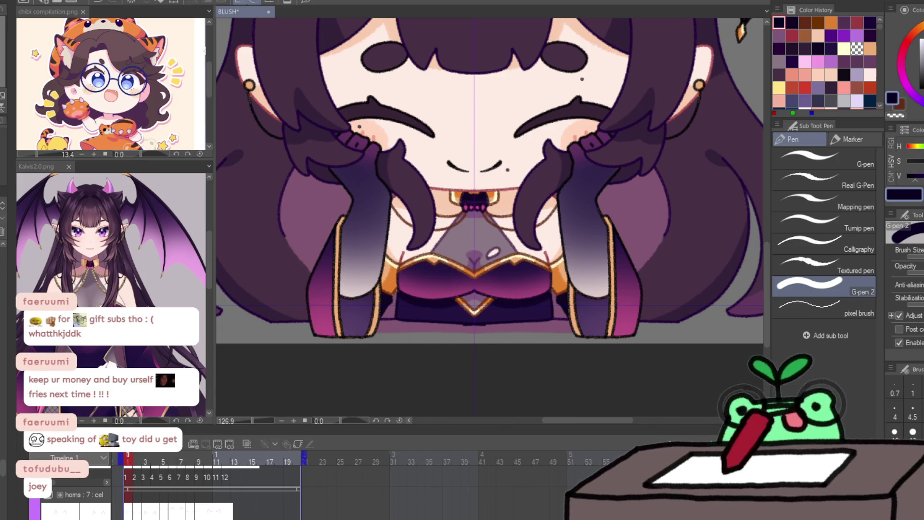
key(Right)
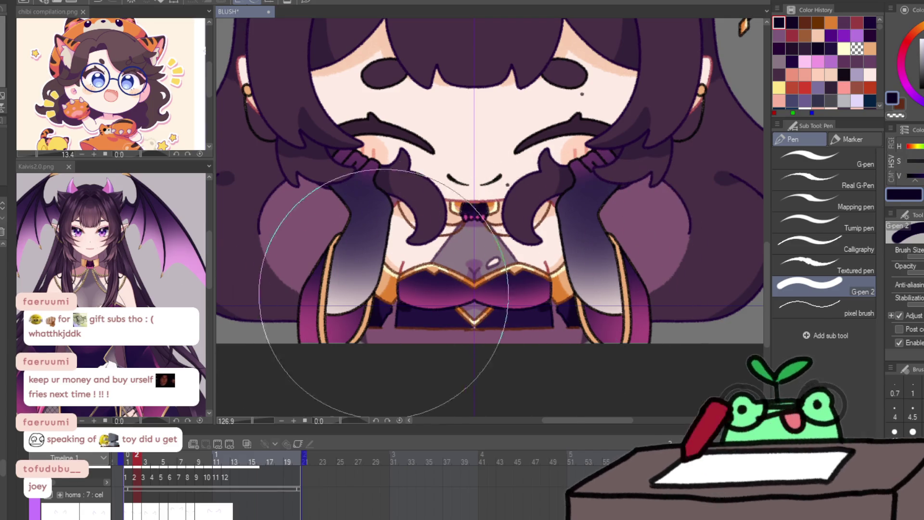
key(Right)
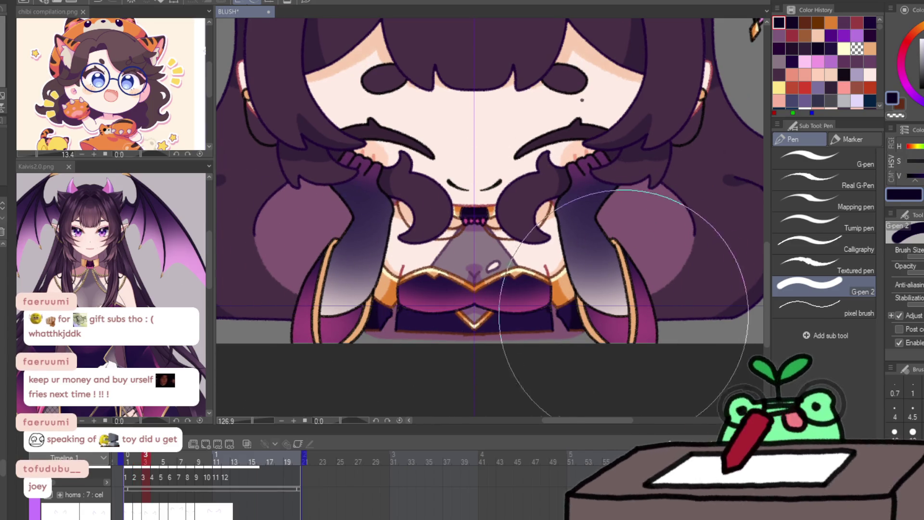
key(Right)
key(Right)
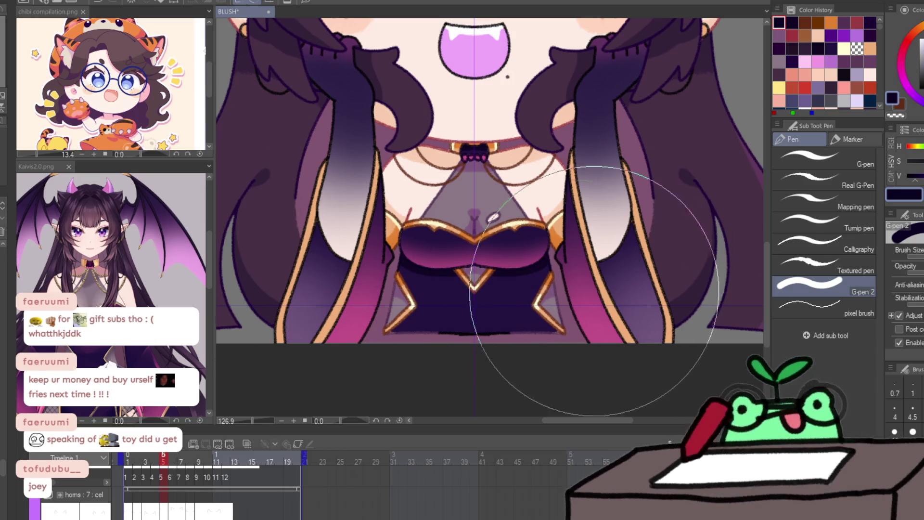
key(Right)
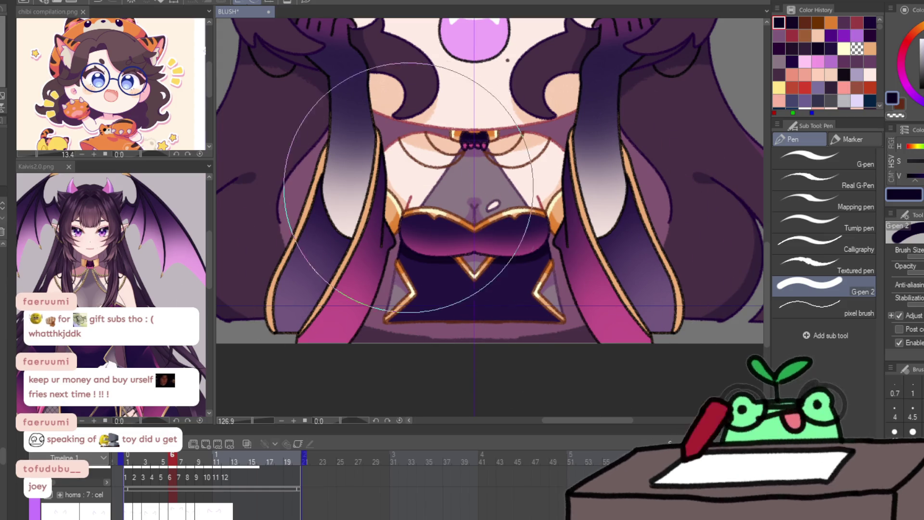
key(Right)
key(Right)
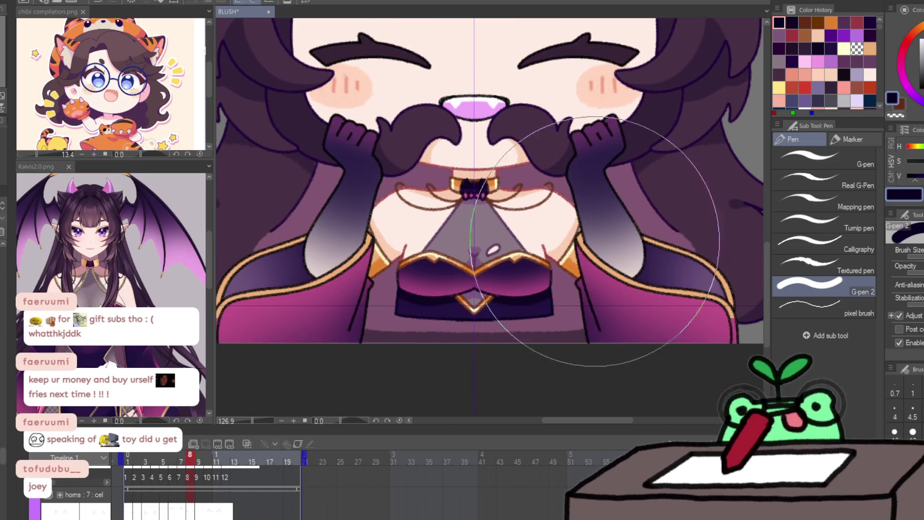
key(Right)
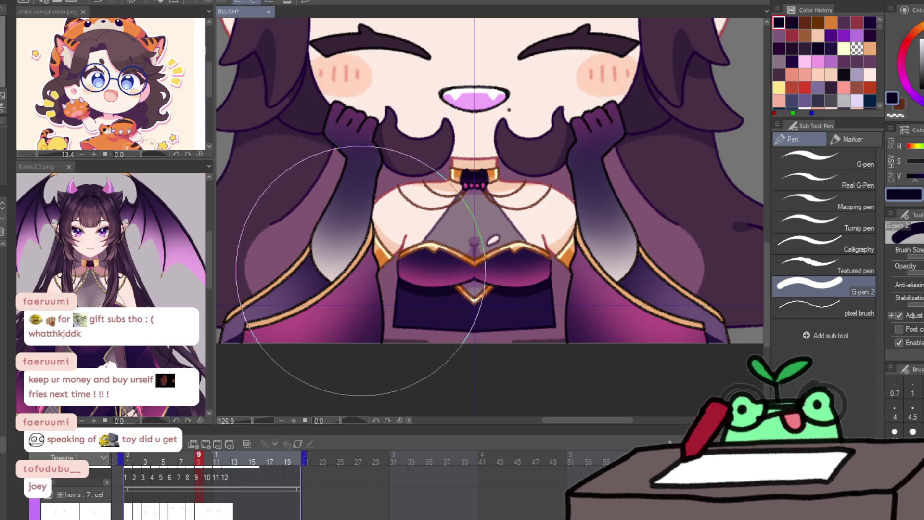
key(Right)
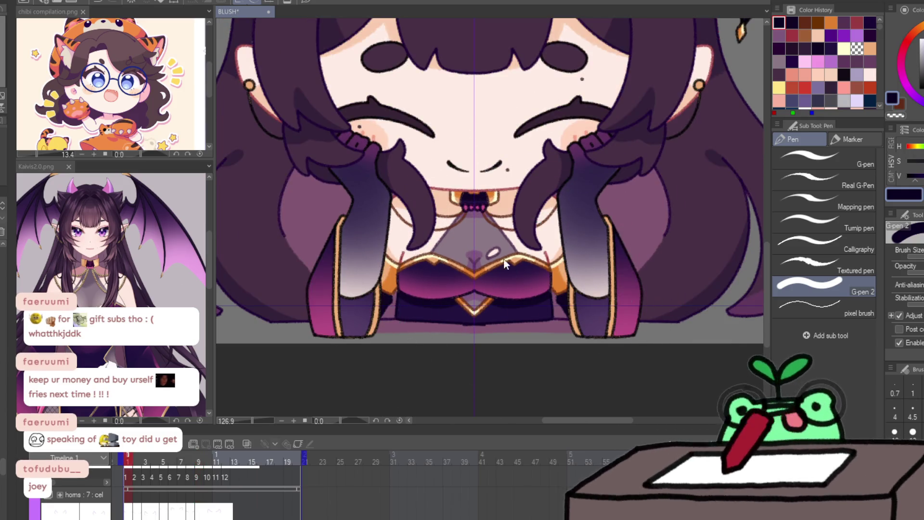
key(ctrl+space)
click(486, 201)
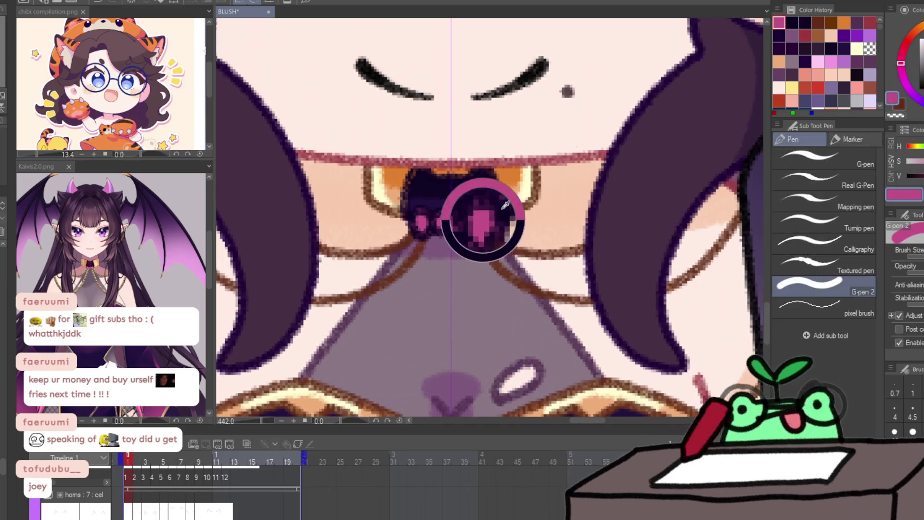
Step: Fill the collar dots under the mouth into a solid magenta bow on the current and later frames
drag(486, 222, 414, 222)
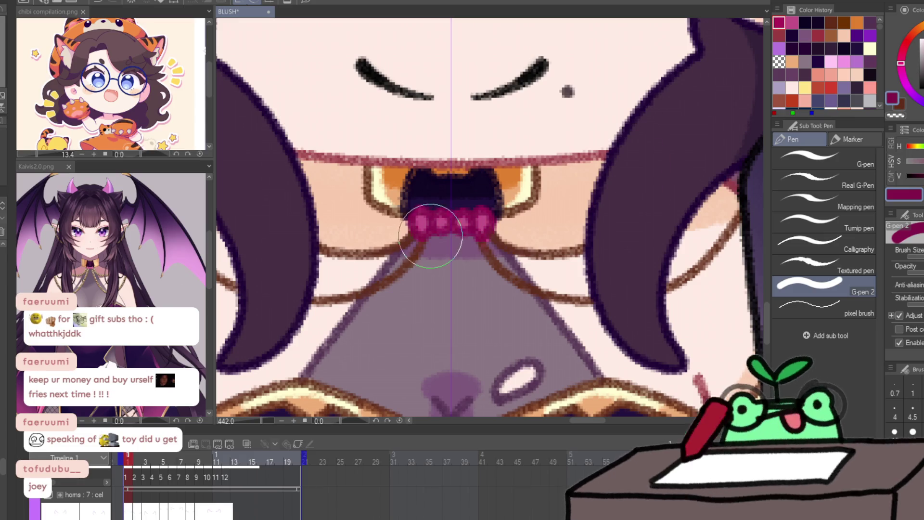
drag(418, 222, 483, 221)
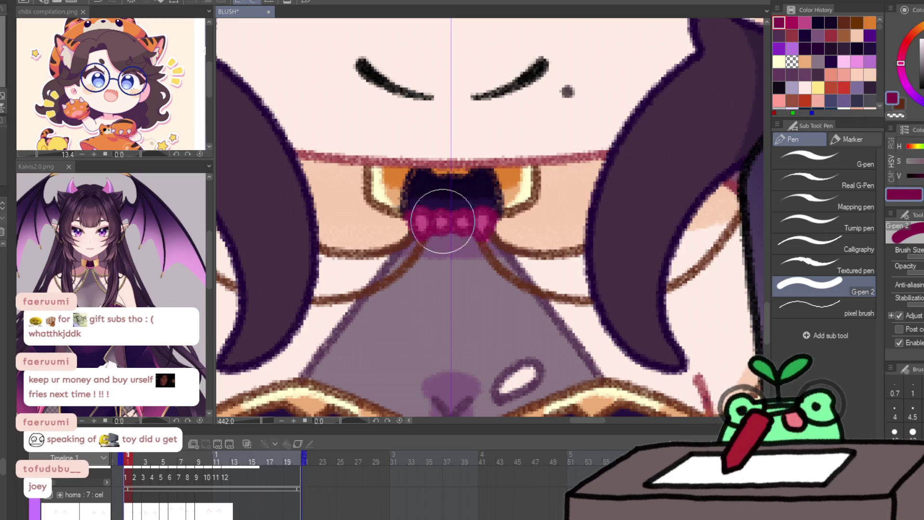
key(Right)
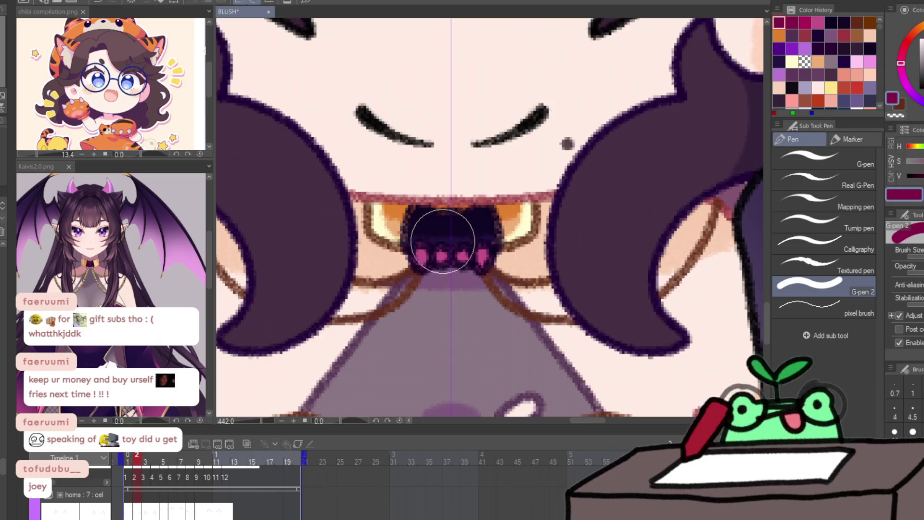
key(Right)
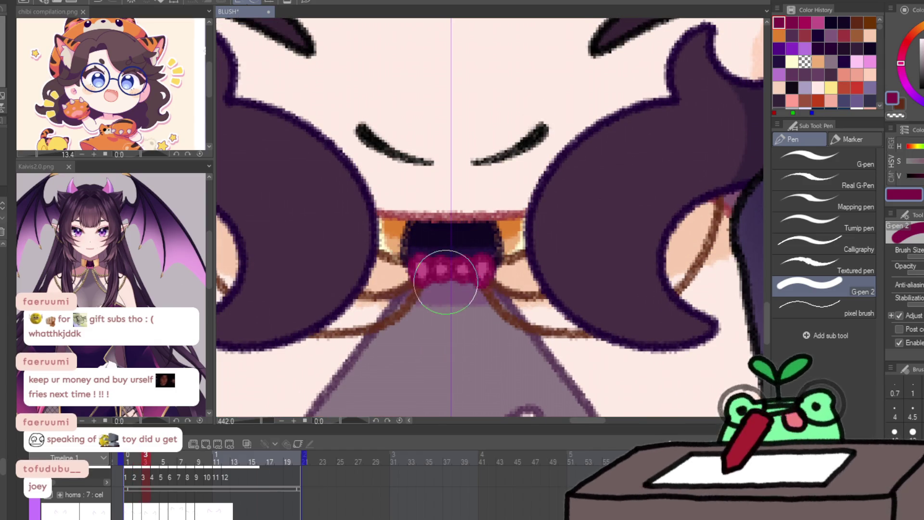
key(Right)
key(Right)
key(Right)
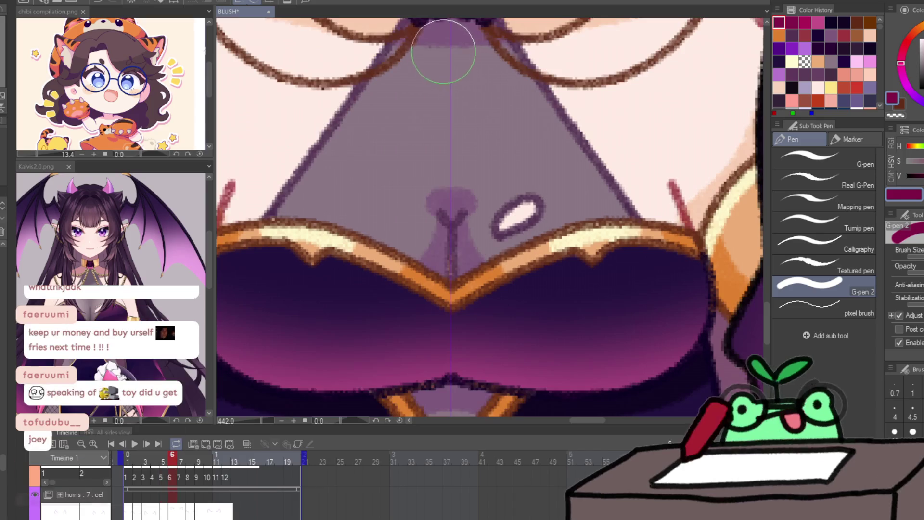
key(Right)
key(Right)
drag(432, 225, 437, 244)
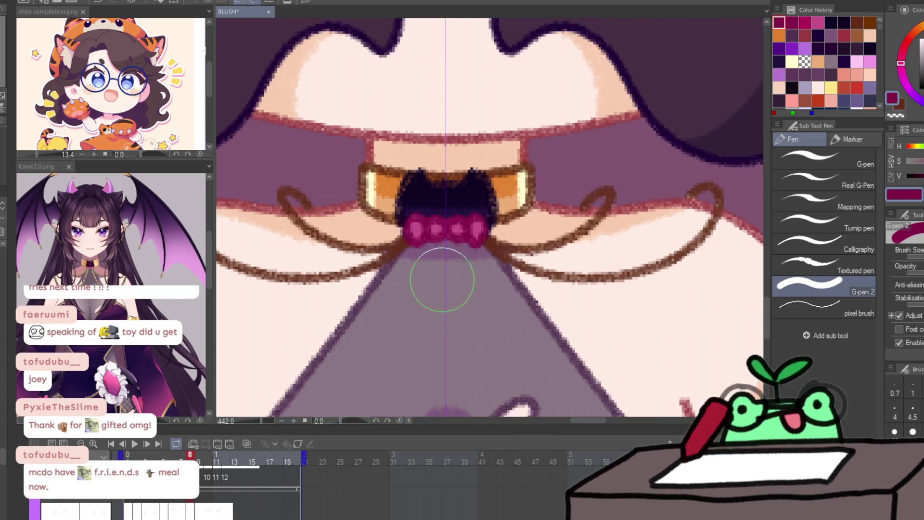
key(Right)
drag(433, 198, 435, 202)
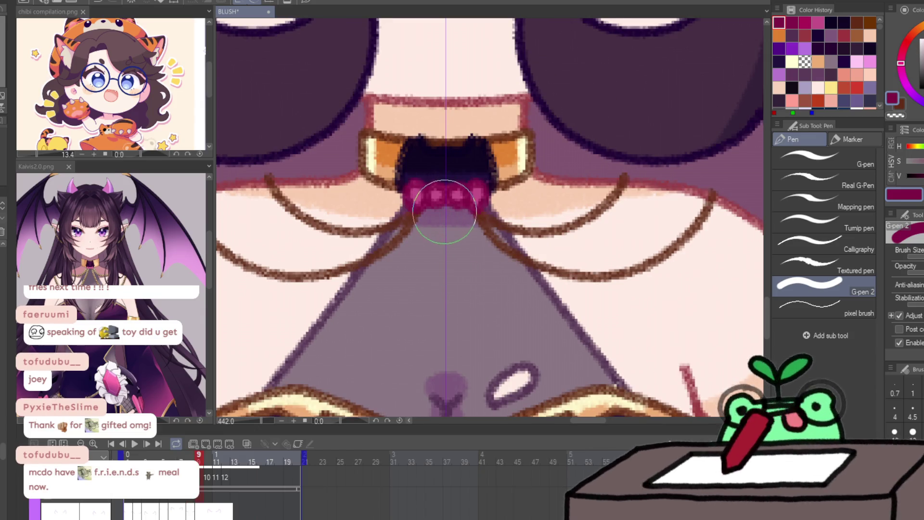
Step: Zoom out and pan so the whole character is in view
scroll(445, 211, down, 5)
key(slash)
scroll(462, 289, down, 2)
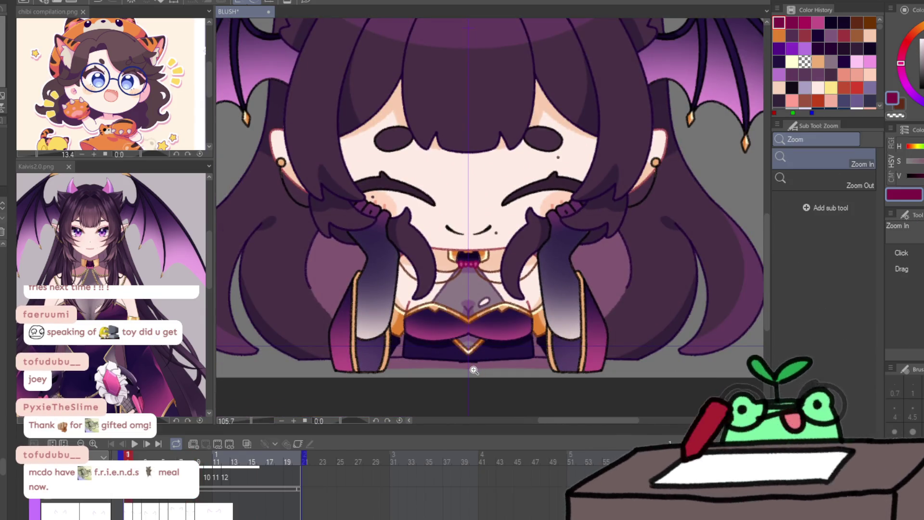
scroll(474, 370, up, 1)
key(p)
drag(606, 293, 611, 339)
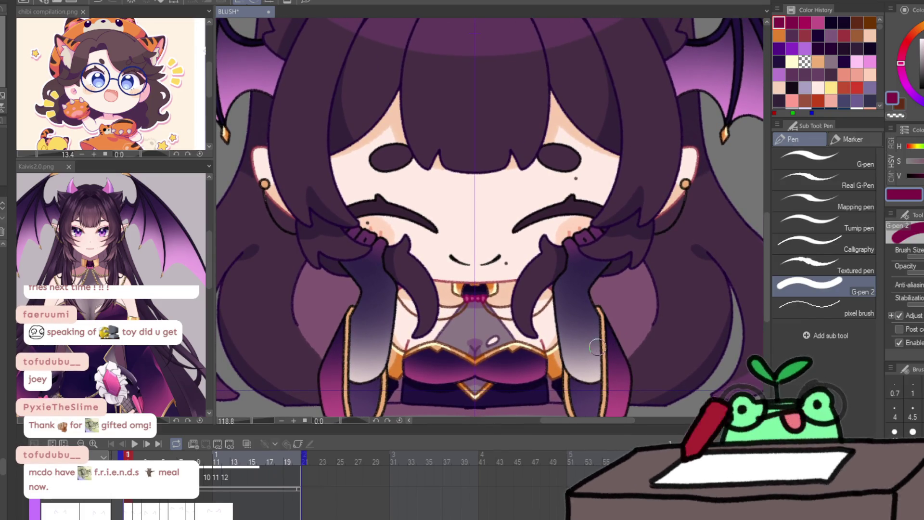
drag(597, 346, 578, 326)
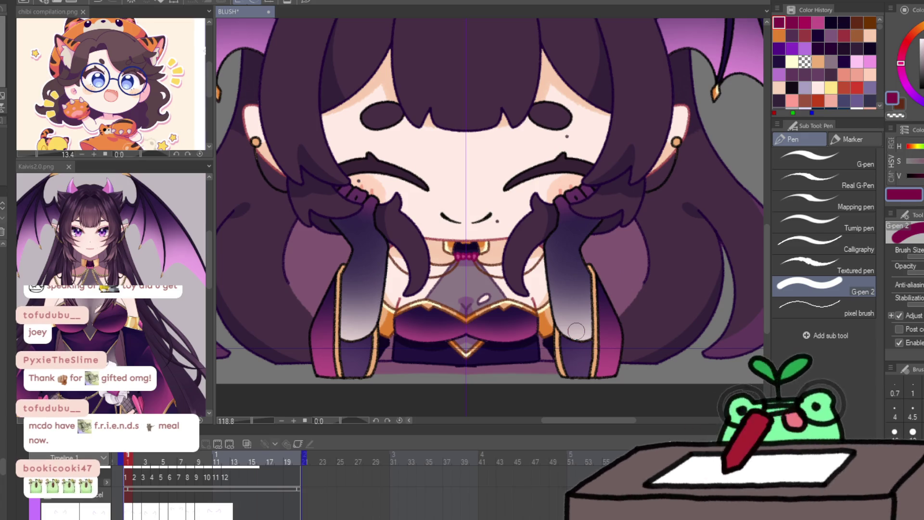
Step: Sample the dark reddish-brown line colour, test and erase a line at the right ear, and frame the ears
key(i)
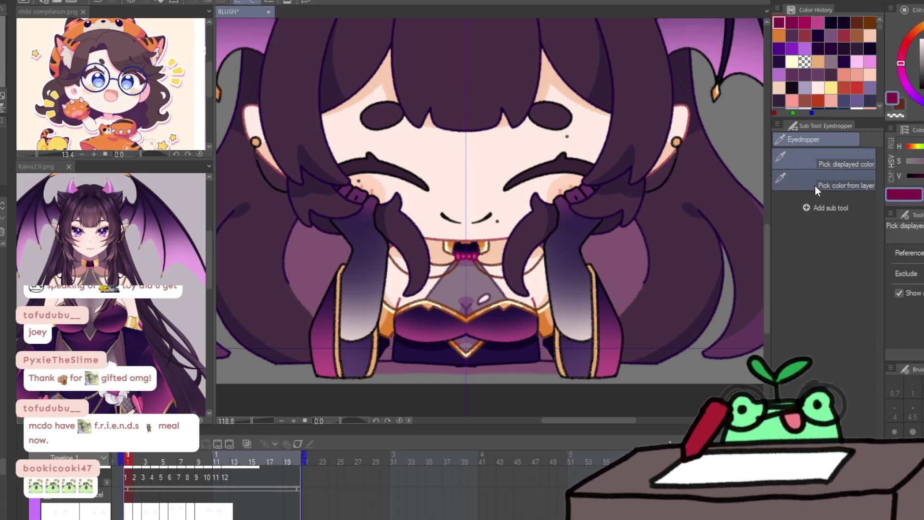
click(533, 299)
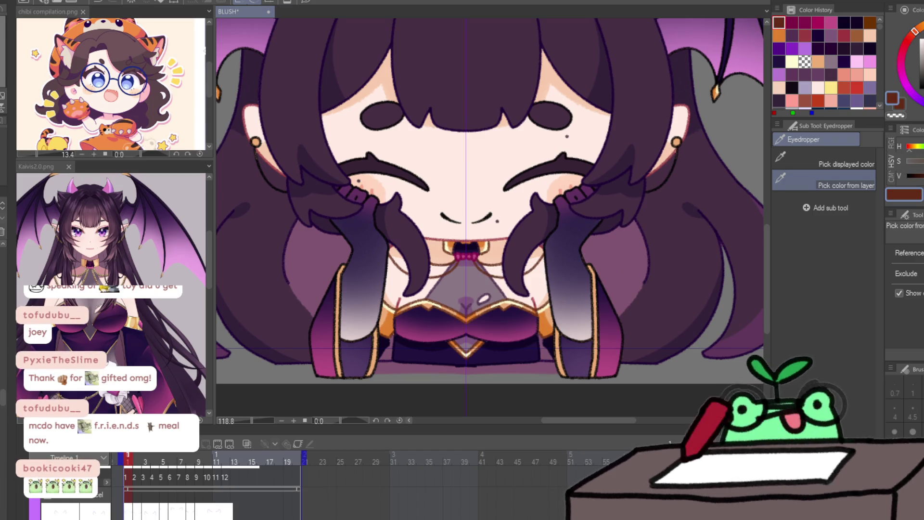
key(p)
drag(677, 143, 646, 192)
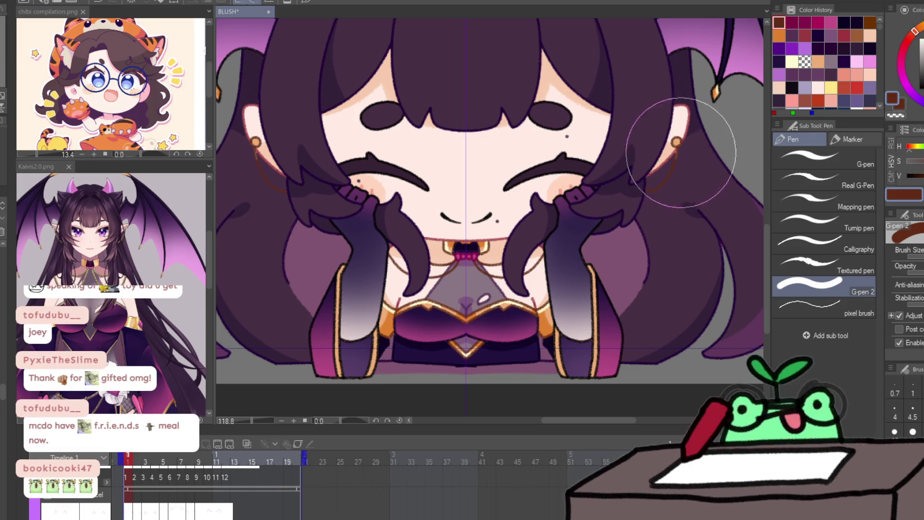
drag(676, 145, 647, 192)
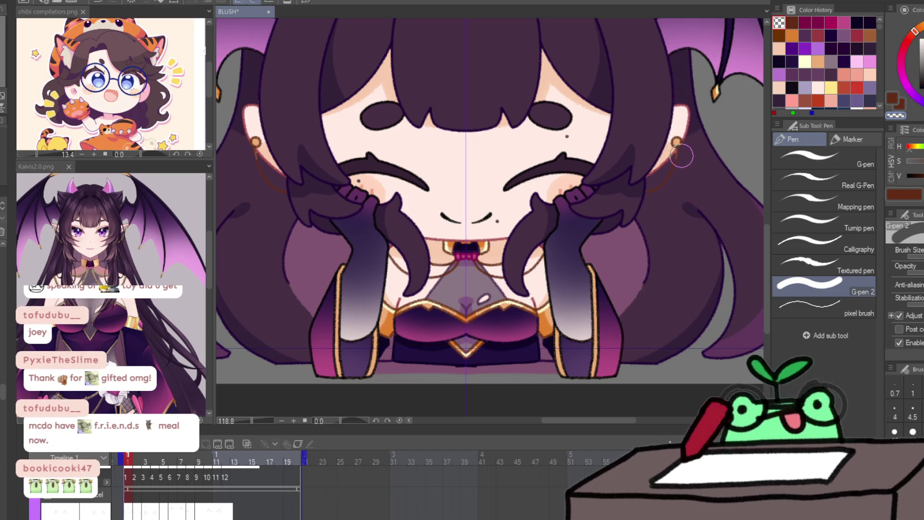
scroll(676, 144, up, 2)
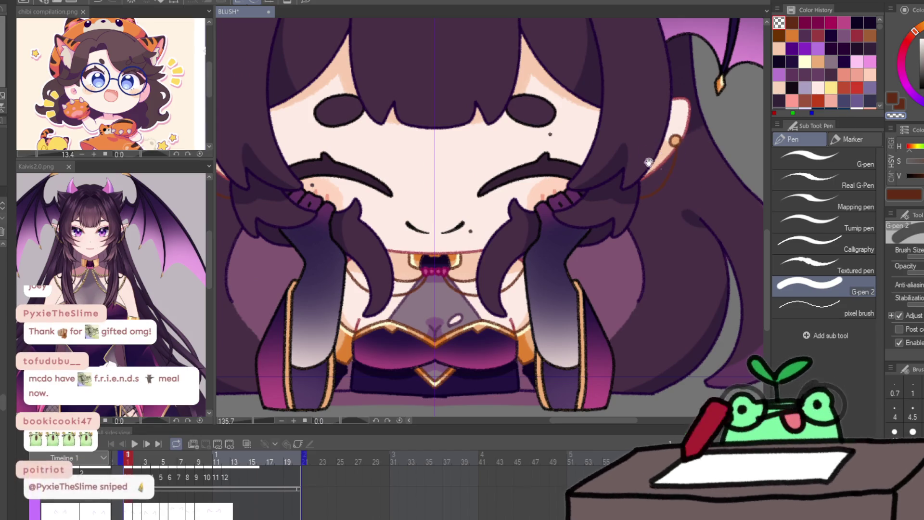
drag(678, 142, 704, 200)
Step: Trace red-brown symmetric strokes along the hair edges beside the ears on frames 2 and 3
key(Right)
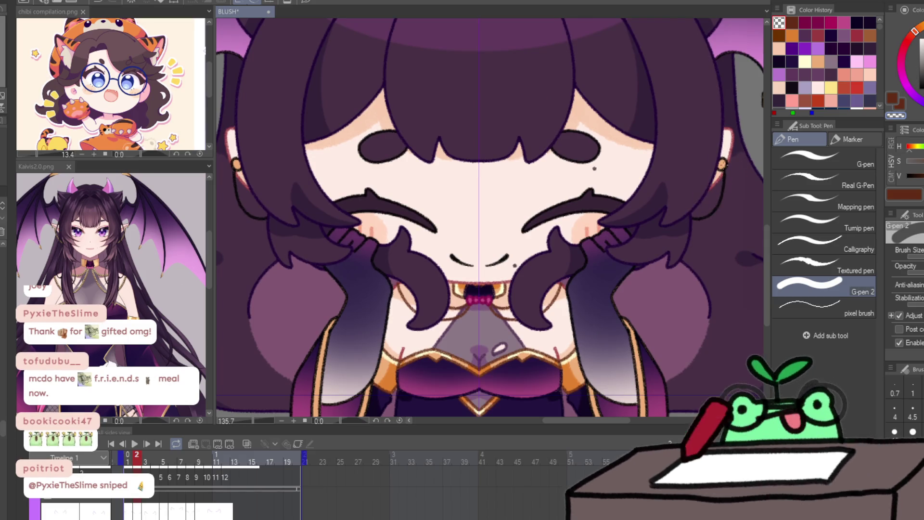
key(c)
mouse_move(723, 169)
mouse_down()
mouse_move(720, 190)
mouse_move(692, 217)
mouse_up()
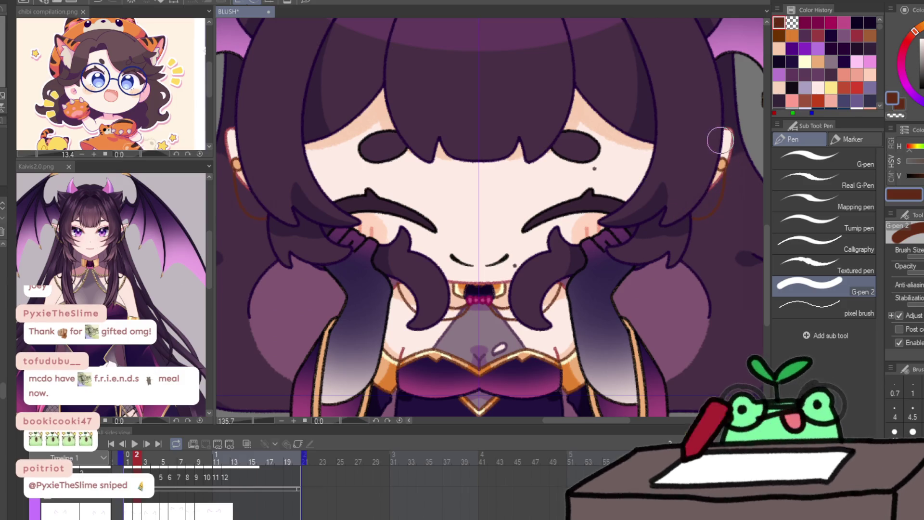
key(period)
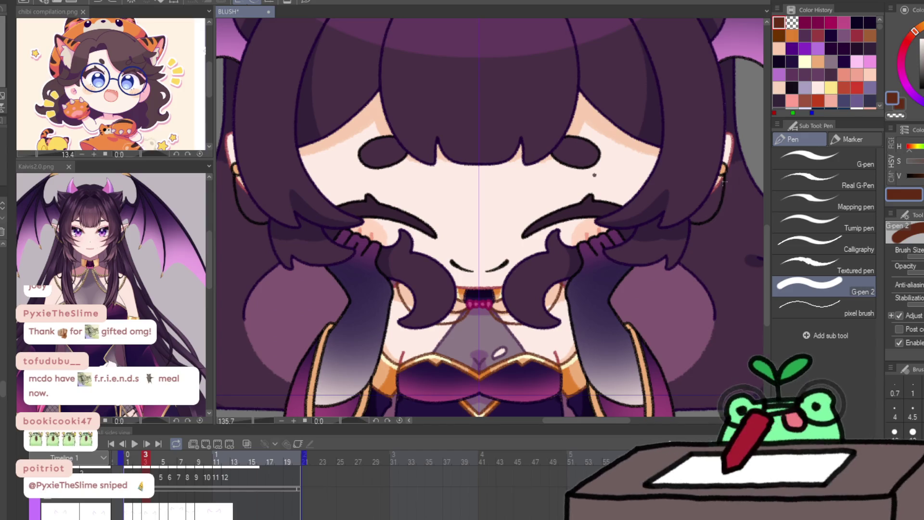
drag(724, 169, 686, 228)
Step: Flip ahead through frames 5, 6 and 8, then return to the first frame
key(period)
key(period)
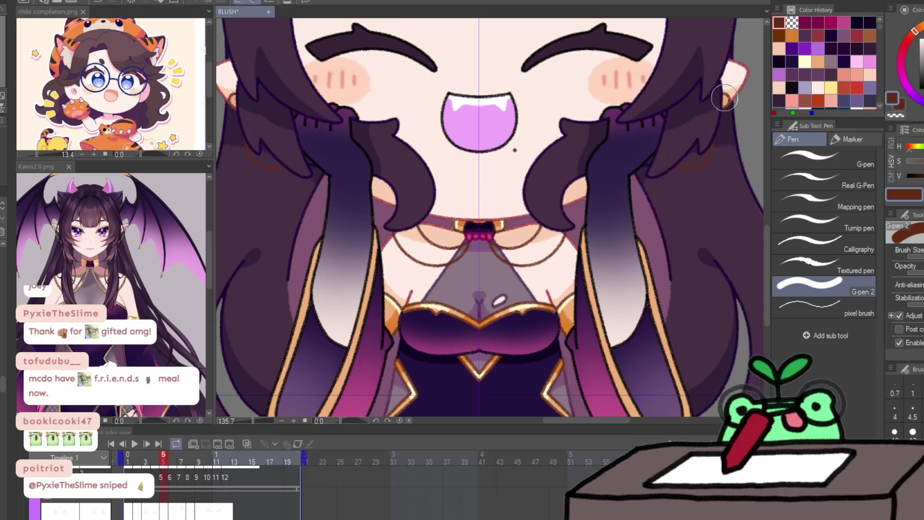
key(period)
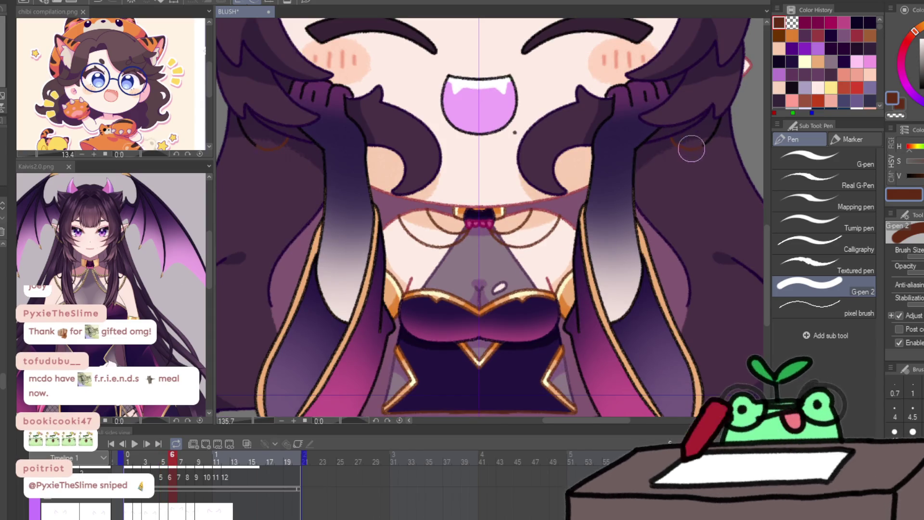
key(period)
key(period)
scroll(686, 208, down, 3)
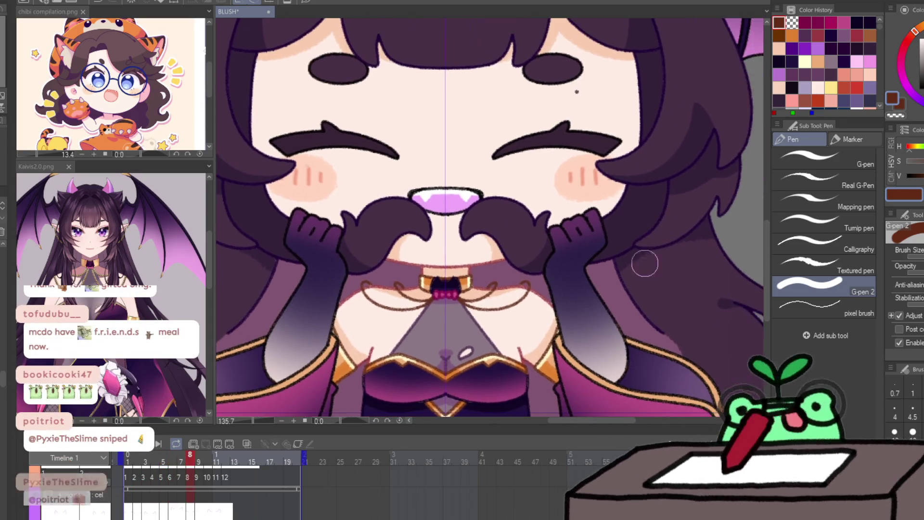
key(period)
key(Home)
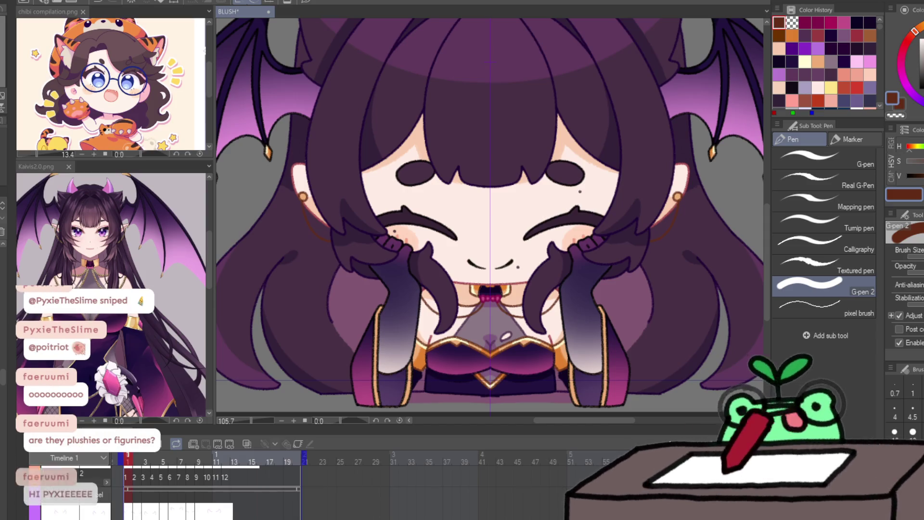
Step: Advance to frame 2 and pan the canvas to reveal the horns and right bat wing
key(period)
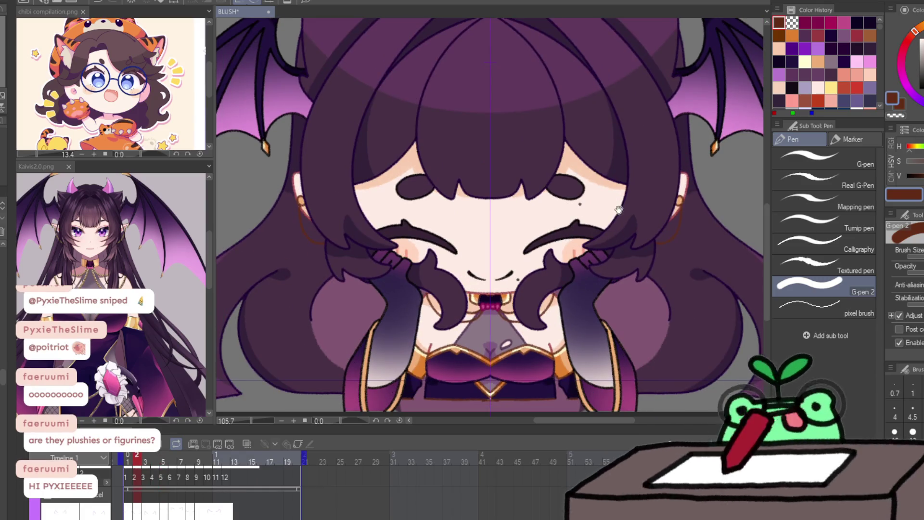
mouse_move(618, 209)
mouse_down()
mouse_move(586, 266)
mouse_move(540, 295)
mouse_up()
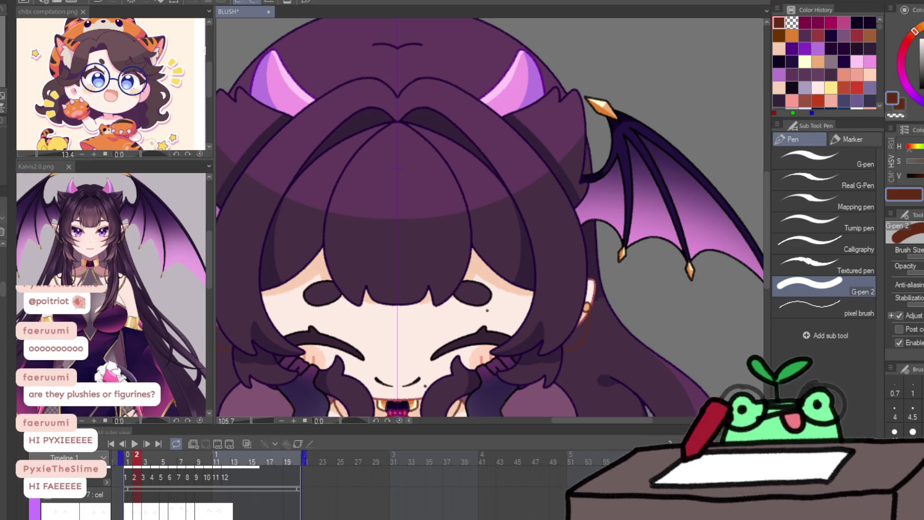
Step: Return to frame 1, eyedrop the dark purple outline colour, and bring the head and right wing into view
key(comma)
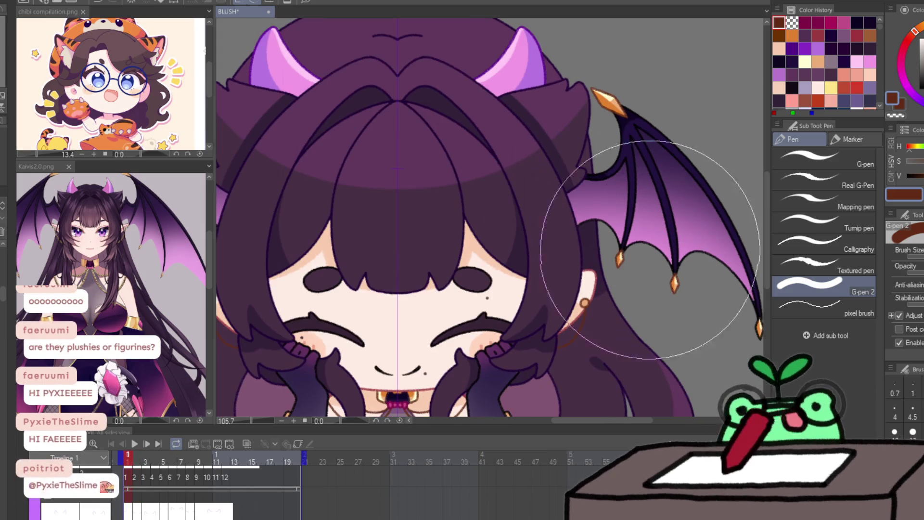
scroll(760, 341, down, 5)
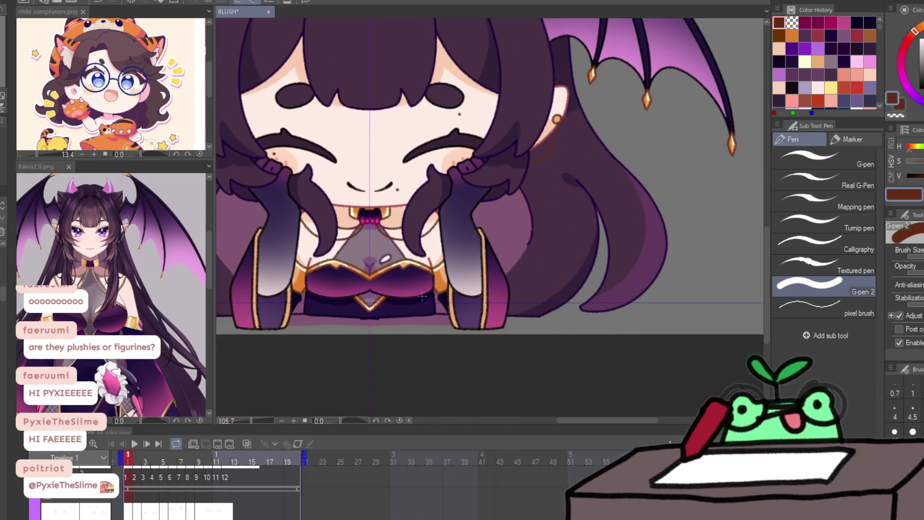
alt+click(424, 294)
alt+click(425, 291)
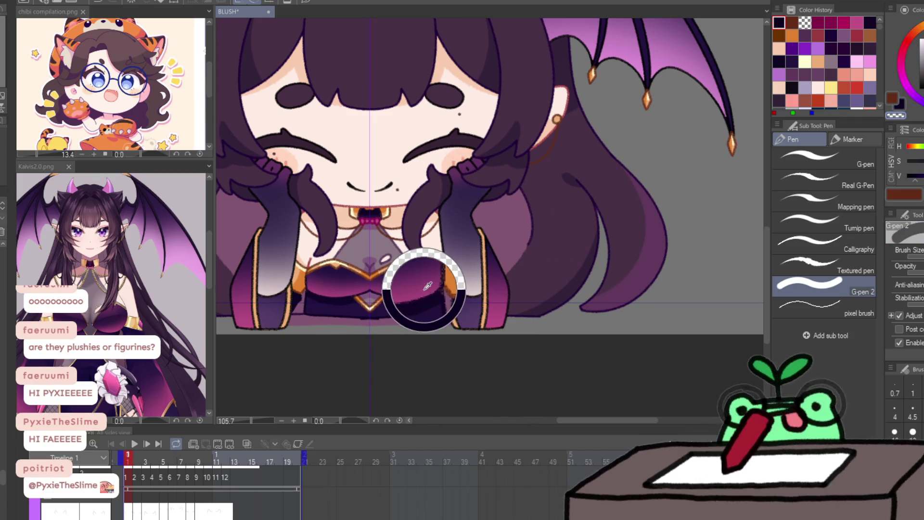
drag(624, 51, 516, 213)
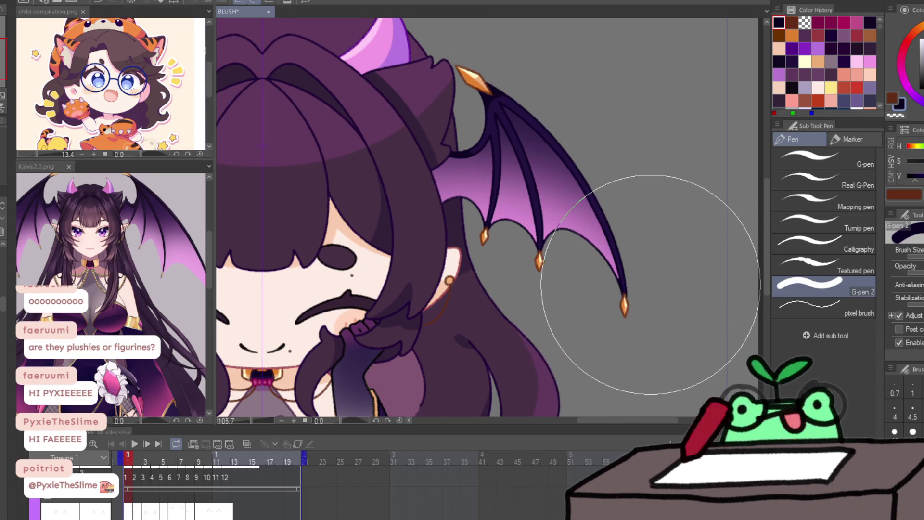
Step: Paint brown over the wing outline on frames 2 and 3, undoing a stray dark stroke on frame 2
key(Right)
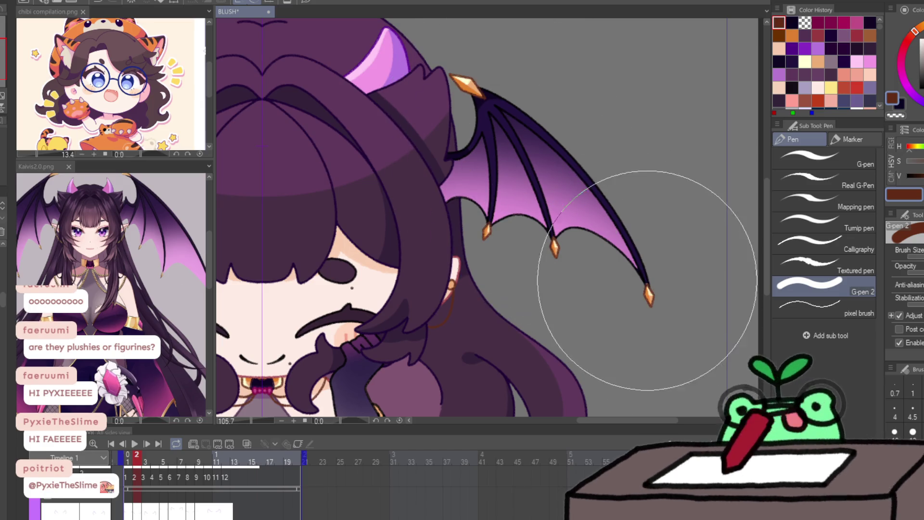
drag(645, 268, 600, 227)
key(ctrl+z)
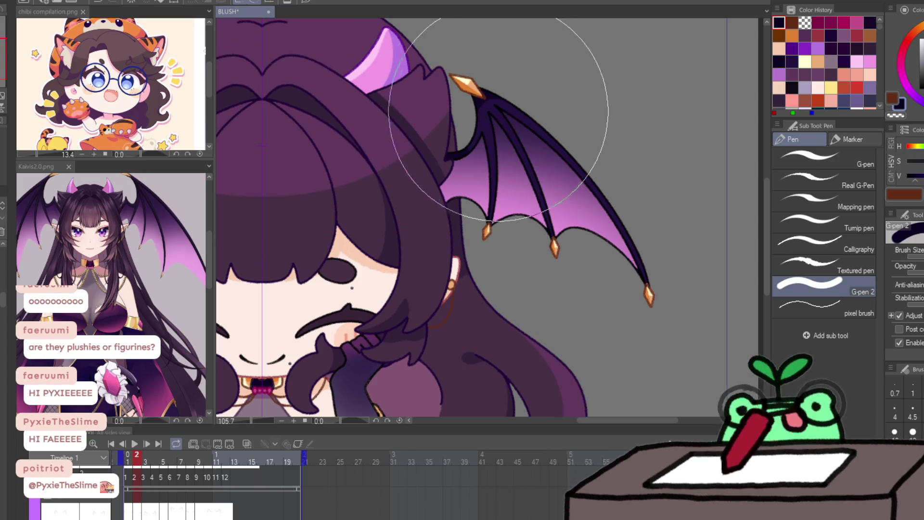
key(Right)
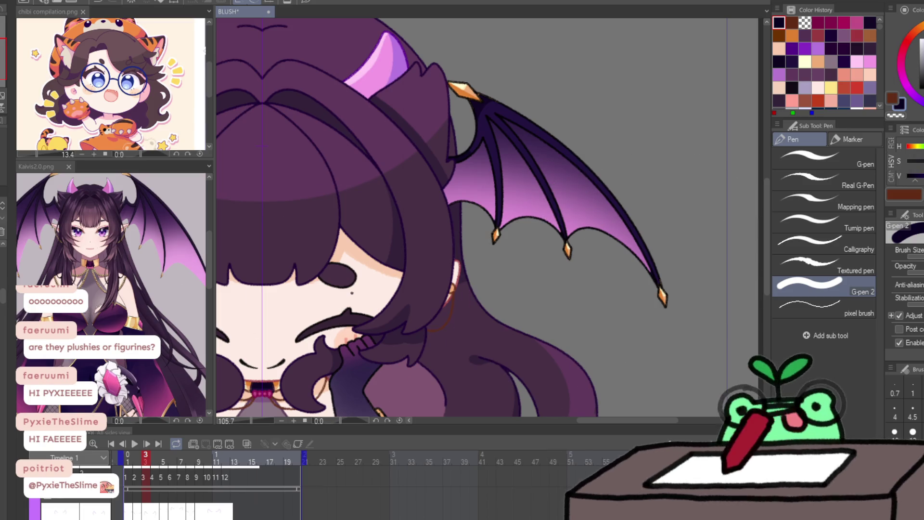
mouse_move(462, 120)
mouse_down()
mouse_move(540, 72)
mouse_move(549, 217)
mouse_move(660, 268)
mouse_move(526, 104)
mouse_move(458, 128)
mouse_move(457, 168)
mouse_move(486, 192)
mouse_move(469, 207)
mouse_move(521, 201)
mouse_move(541, 186)
mouse_move(619, 226)
mouse_move(629, 261)
mouse_move(672, 251)
mouse_move(649, 253)
mouse_move(577, 154)
mouse_move(505, 128)
mouse_move(512, 84)
mouse_up()
key(x)
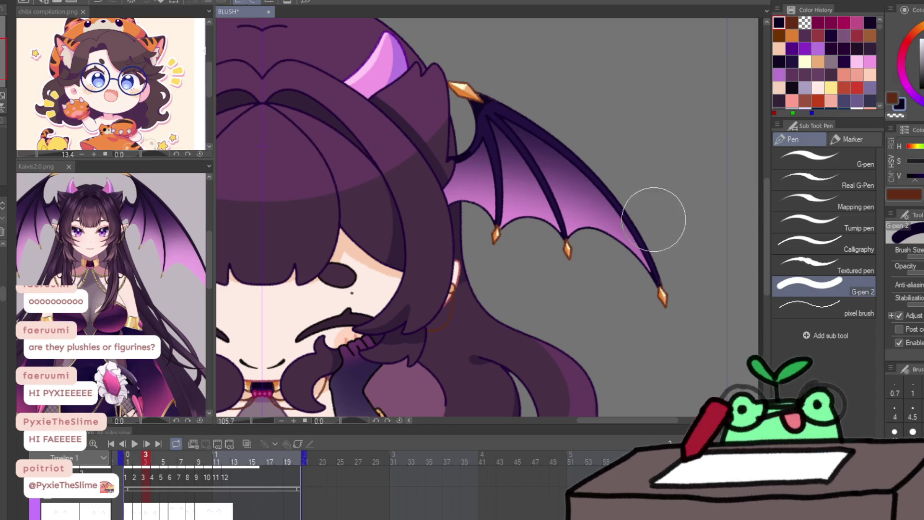
Step: Recolour the right wing outline brown on frame 4, then advance to frame 5
key(period)
mouse_move(462, 86)
mouse_down()
mouse_move(470, 87)
mouse_move(495, 231)
mouse_move(673, 289)
mouse_up()
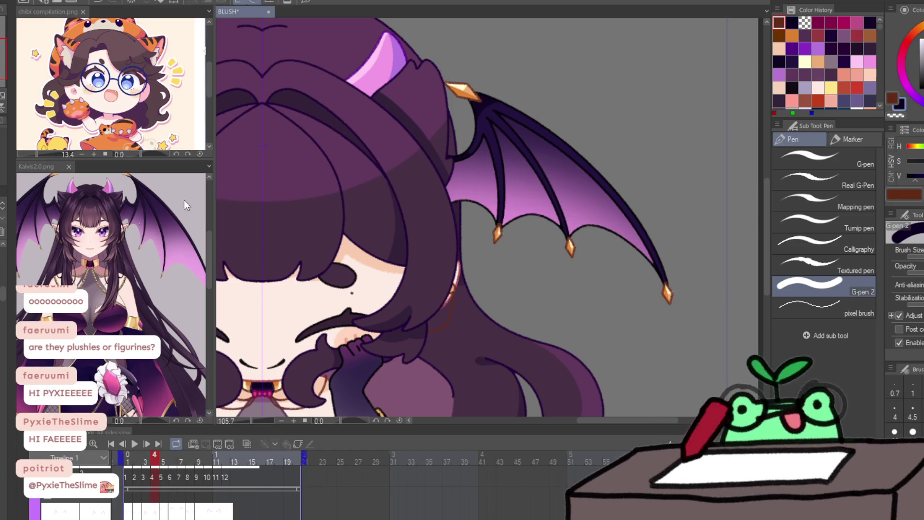
drag(464, 144, 684, 278)
key(Right)
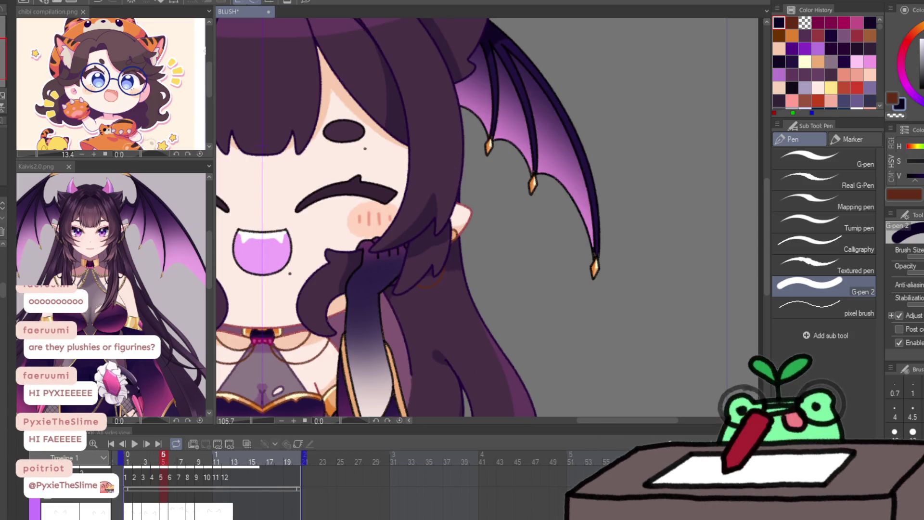
Step: Step through frames 6–8, swapping between navy and brown, and recolour the wing joint outline brown with a smaller brush
scroll(557, 371, up, 2)
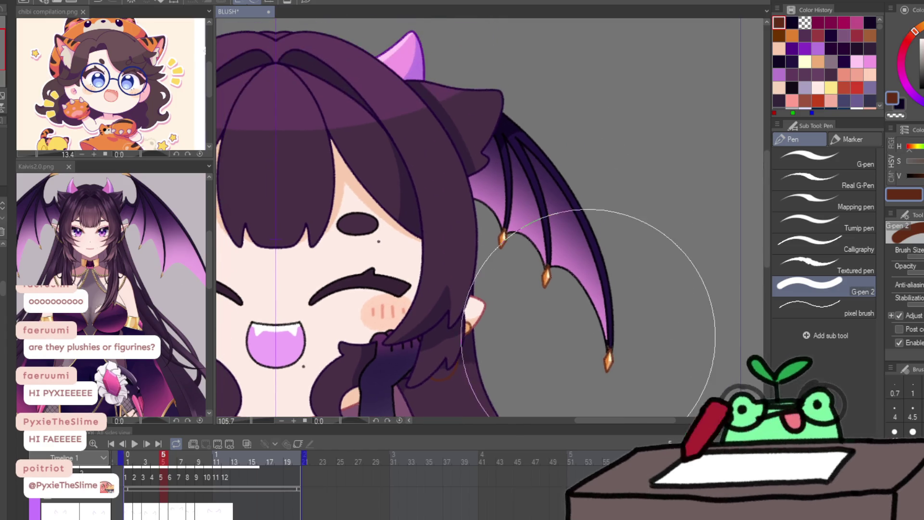
key(x)
key(Right)
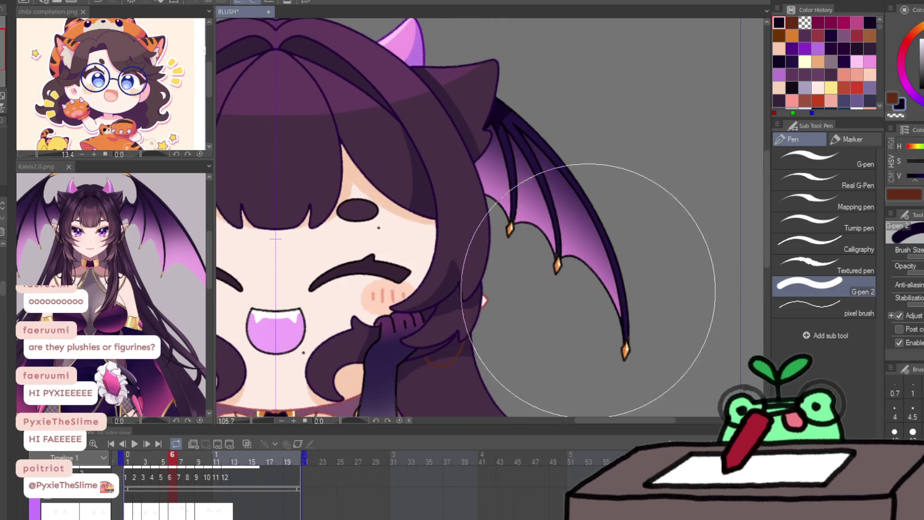
key(x)
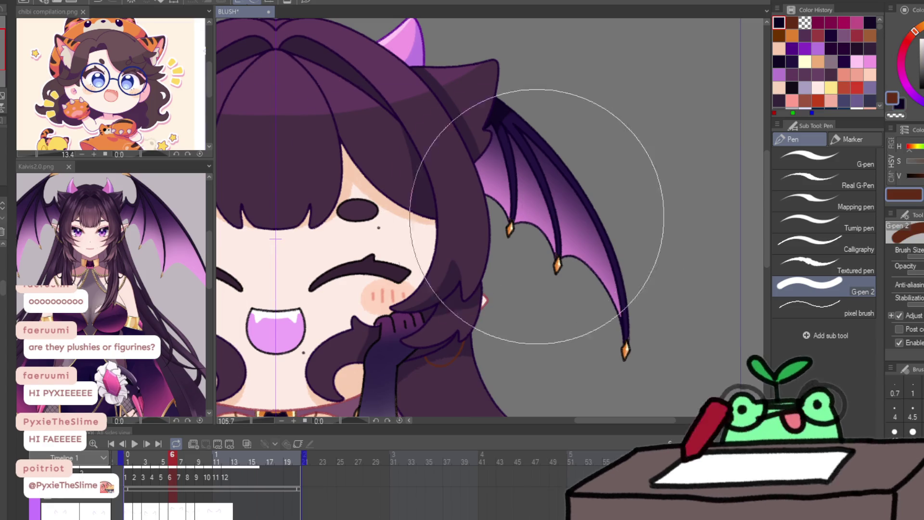
key(Right)
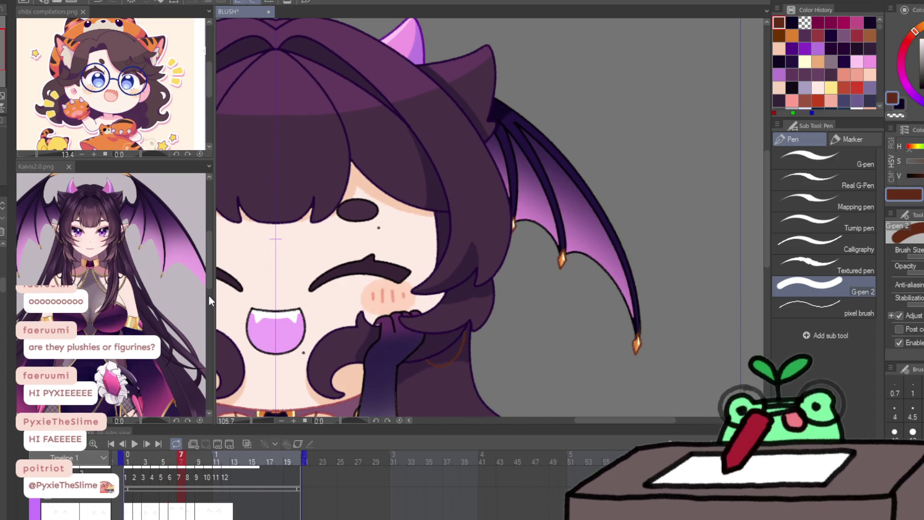
key(x)
key(Right)
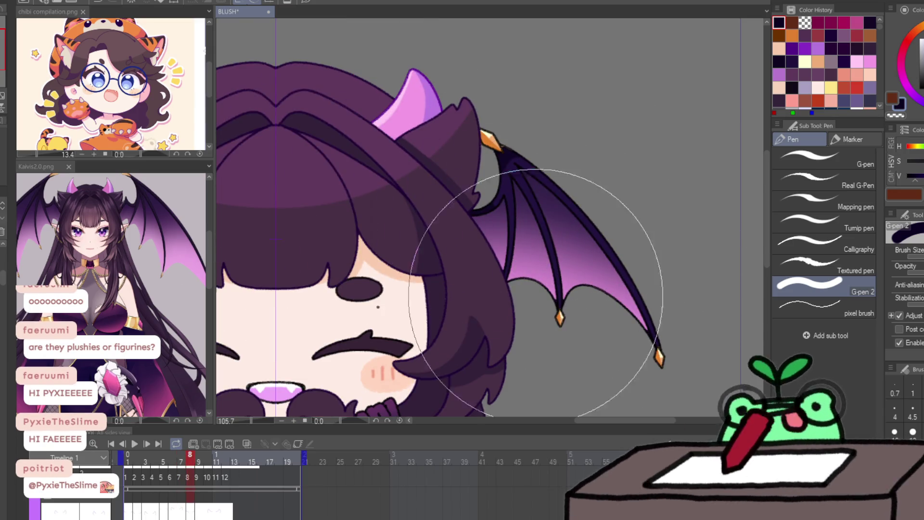
key(x)
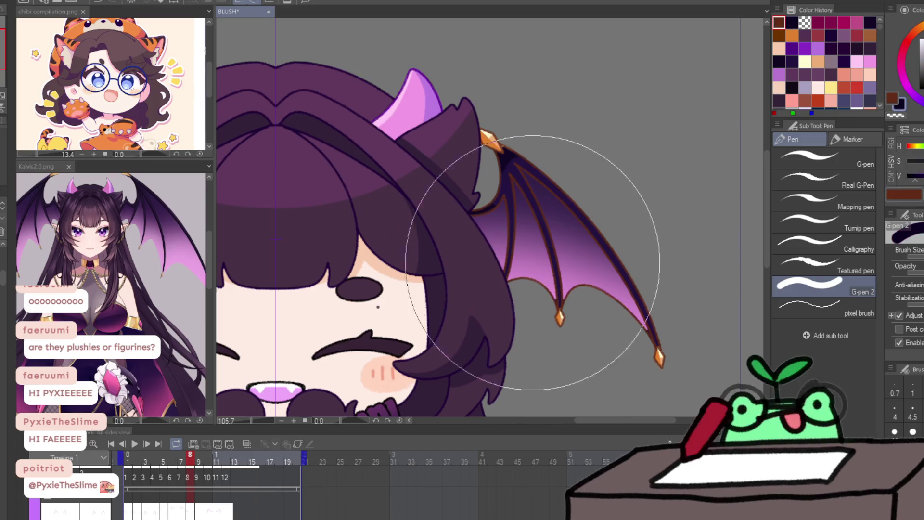
key(bracketleft)
key(bracketleft)
key(bracketleft)
mouse_move(486, 166)
mouse_down()
mouse_move(501, 247)
mouse_move(558, 304)
mouse_move(598, 268)
mouse_move(636, 319)
mouse_move(669, 316)
mouse_move(532, 132)
mouse_move(566, 179)
mouse_up()
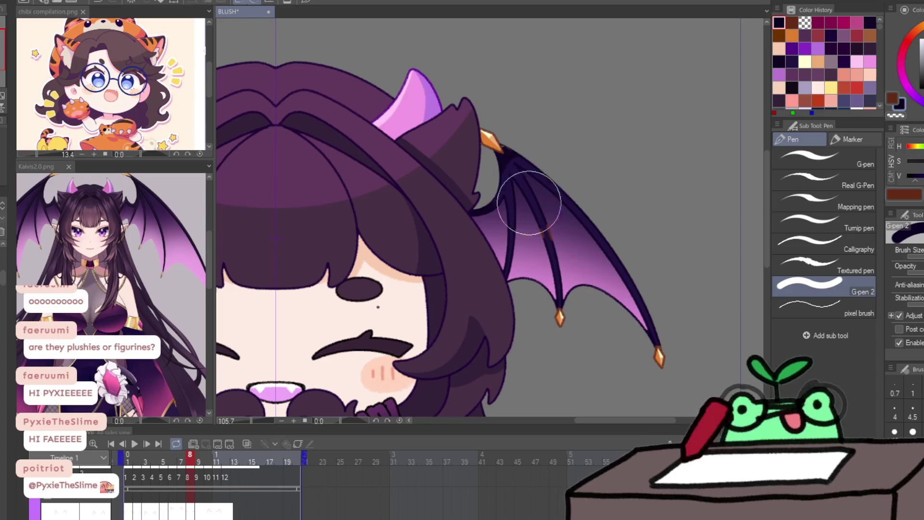
key(Right)
Step: Continue to frame 10 and save the animation file with Ctrl+S
key(x)
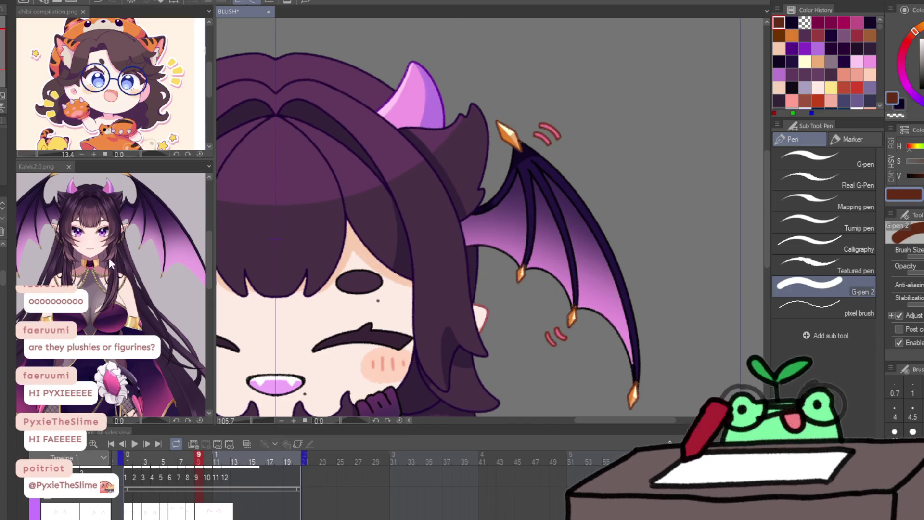
key(x)
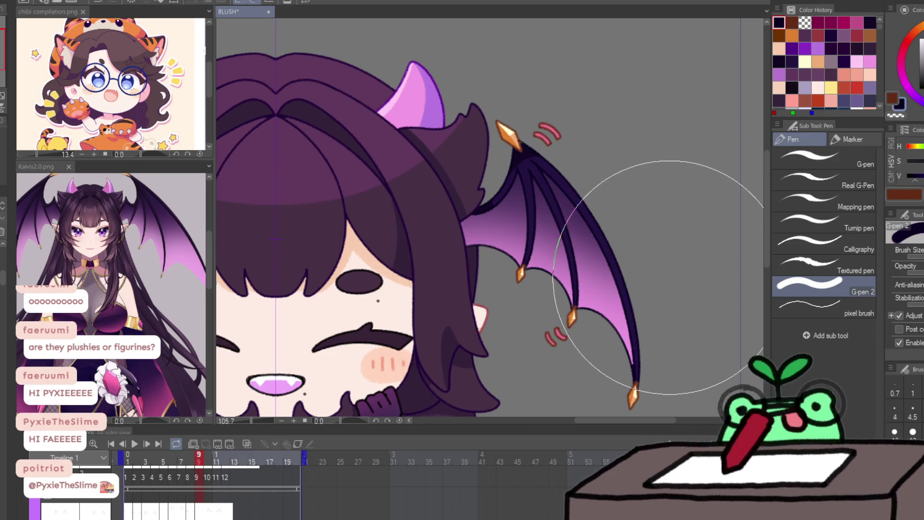
key(Right)
scroll(481, 217, down, 2)
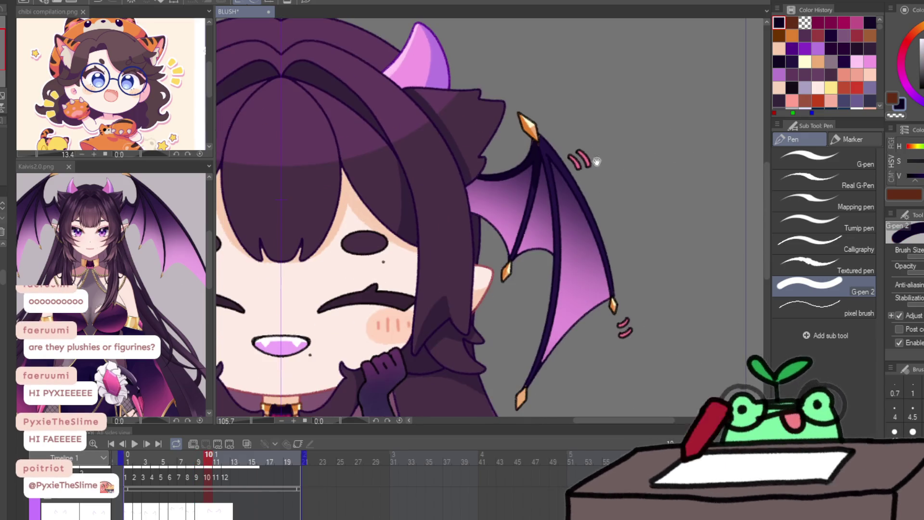
key(x)
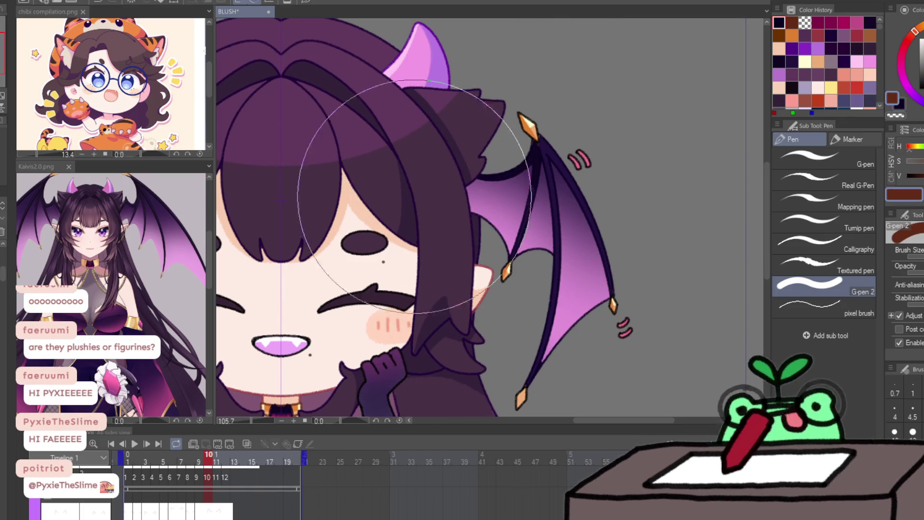
key(ctrl+s)
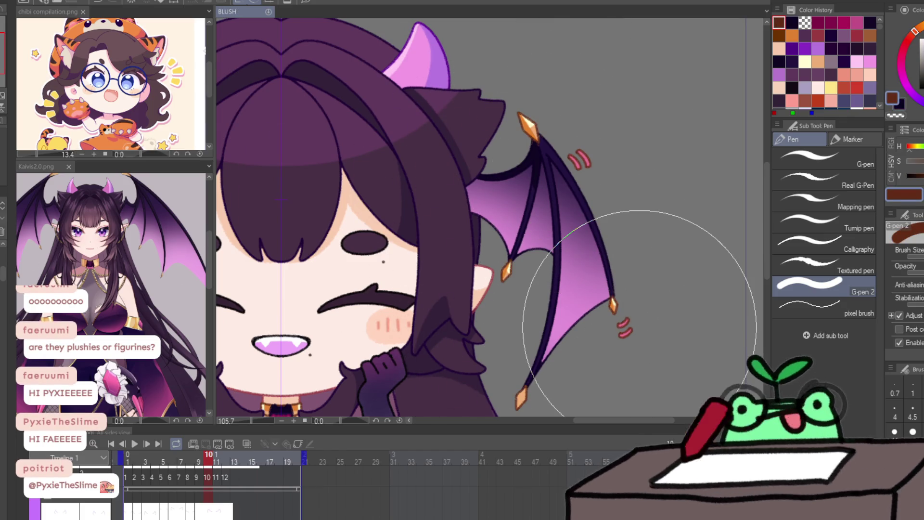
Step: Eyedrop the wing claw's orange and touch up the lowest claw with the Pencil
scroll(623, 324, down, 4)
click(505, 159)
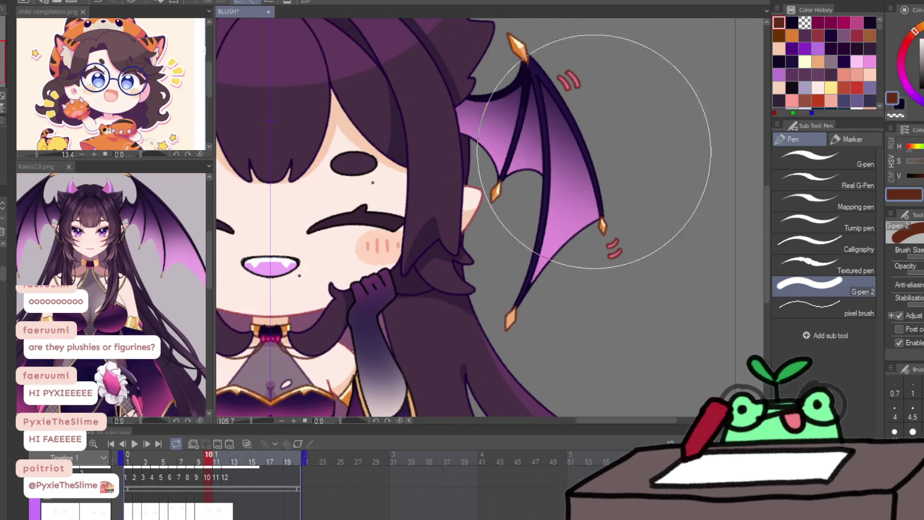
scroll(493, 199, up, 3)
alt+click(494, 198)
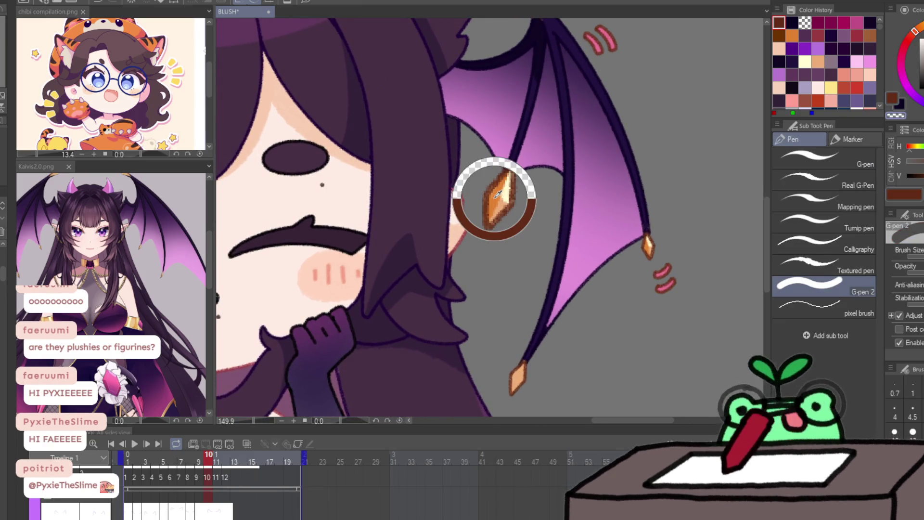
alt+click(499, 194)
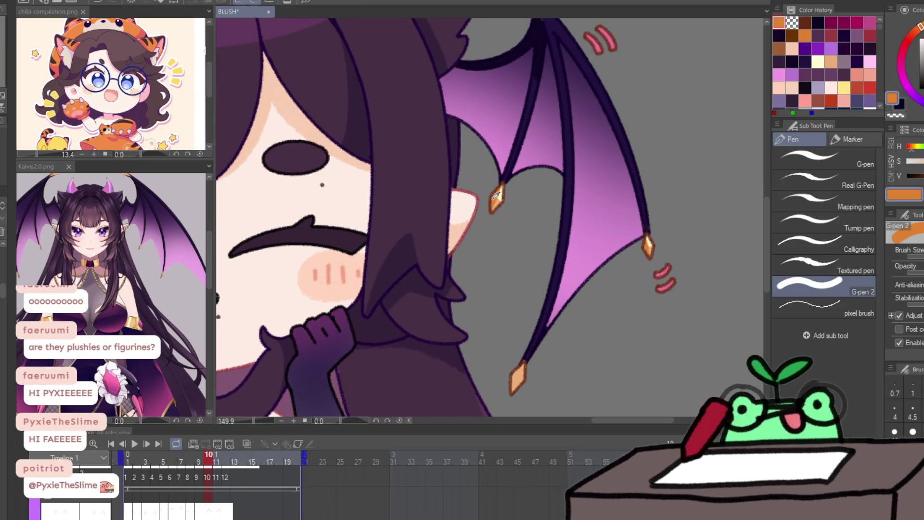
alt+click(496, 203)
key(p)
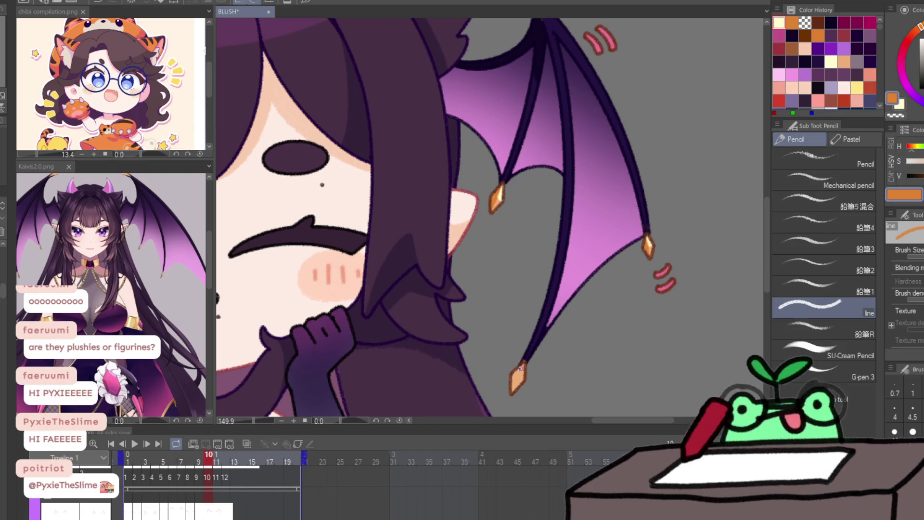
drag(520, 366, 514, 376)
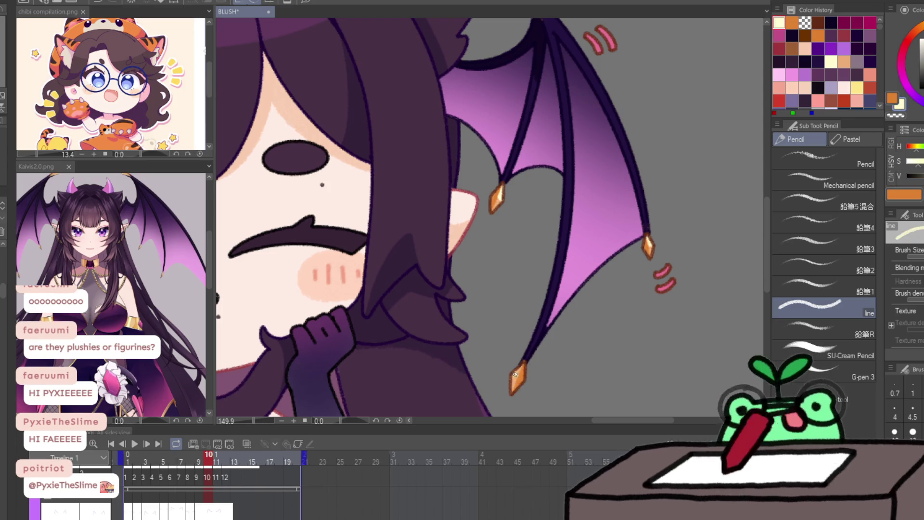
Step: Zoom out to the whole character, scrub through frames, and sample the magenta from the collar bow
key(ctrl+space)
drag(585, 309, 549, 326)
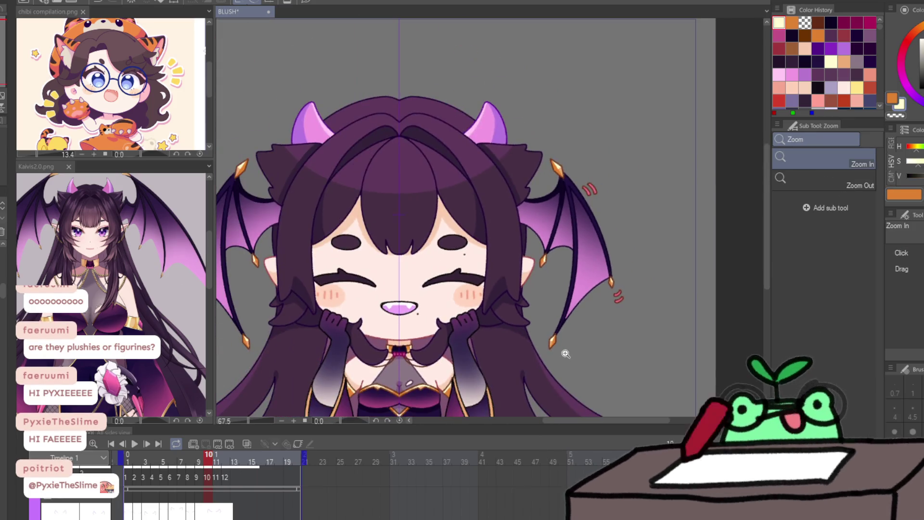
key(period)
key(period)
key(period)
key(comma)
key(period)
key(period)
key(period)
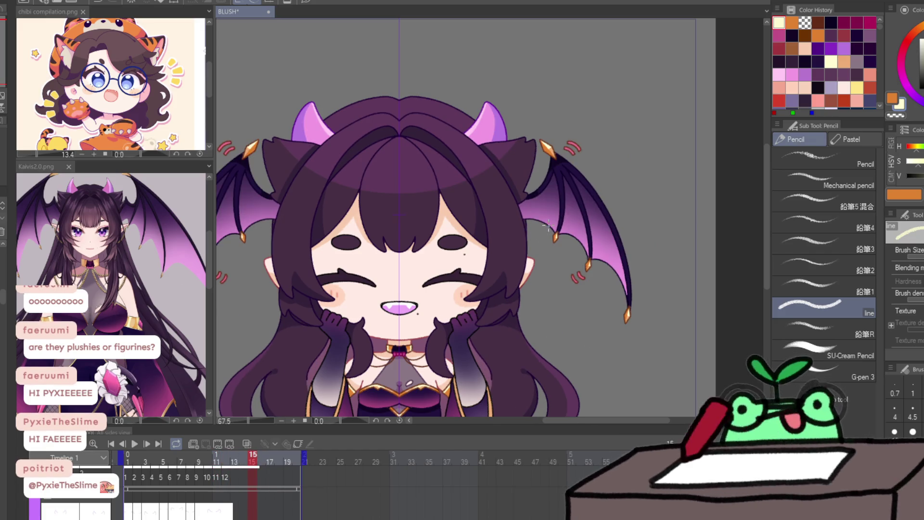
scroll(399, 349, up, 5)
alt+click(392, 330)
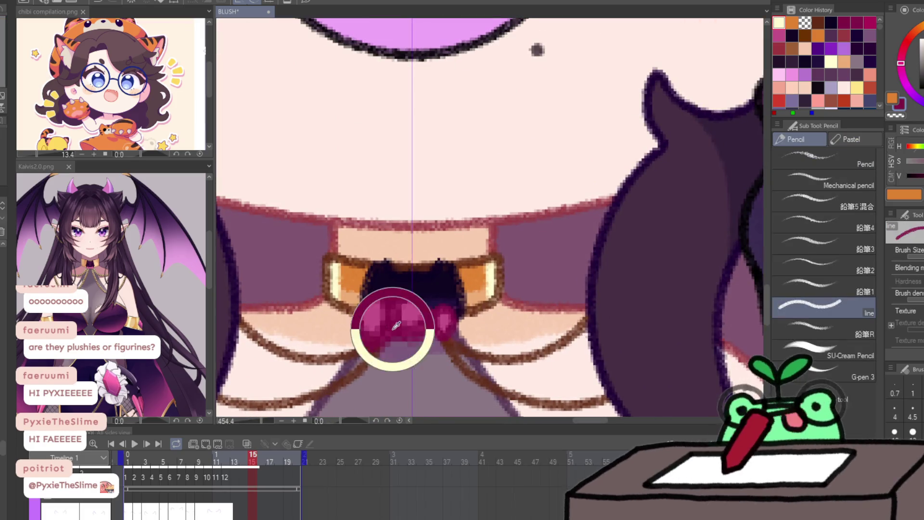
Step: Switch to the G-pen and paint a magenta highlight along the left wing's edge on frame 1
scroll(431, 305, down, 5)
scroll(272, 223, up, 3)
key(p)
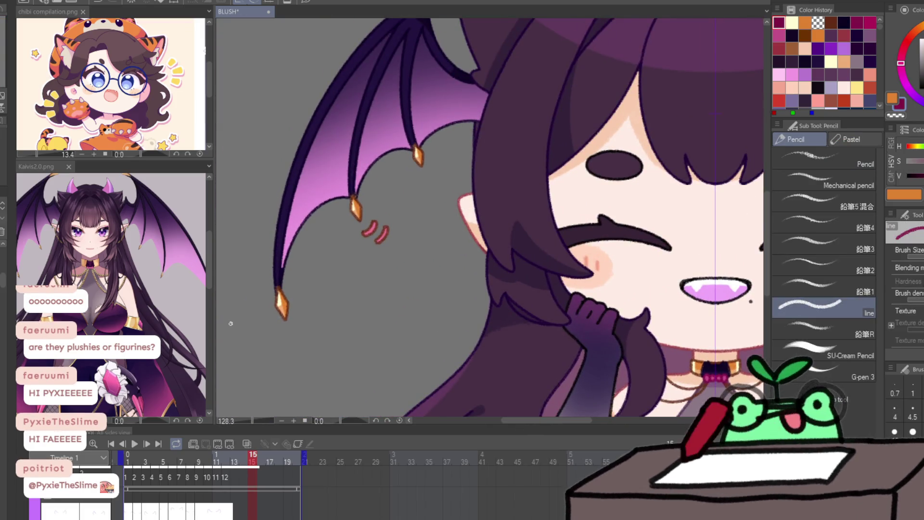
key(period)
key(p)
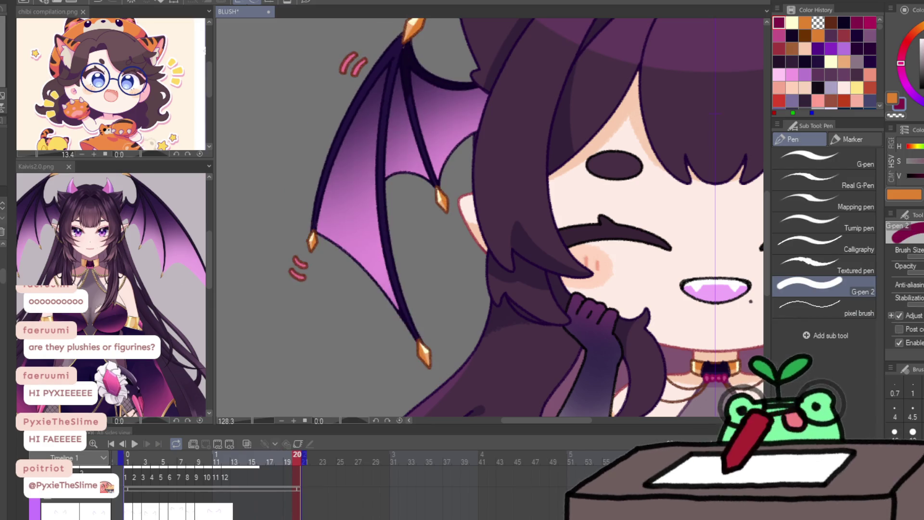
mouse_move(332, 219)
mouse_down()
mouse_move(289, 265)
mouse_move(295, 285)
mouse_move(340, 206)
mouse_move(359, 238)
mouse_move(509, 176)
mouse_up()
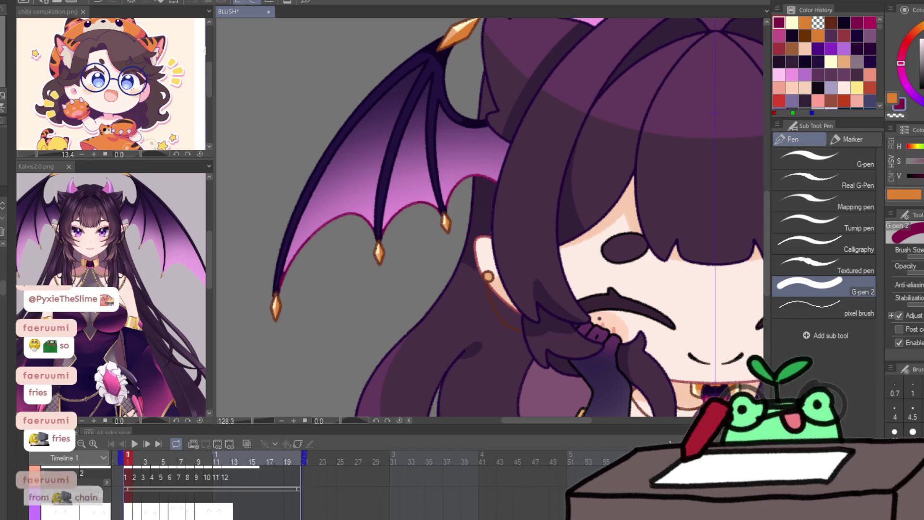
Step: Trace the magenta rim along the wing's lower scalloped edge on frames 2 and 3
key(Right)
mouse_move(260, 266)
mouse_down()
mouse_move(330, 216)
mouse_move(417, 212)
mouse_move(475, 182)
mouse_up()
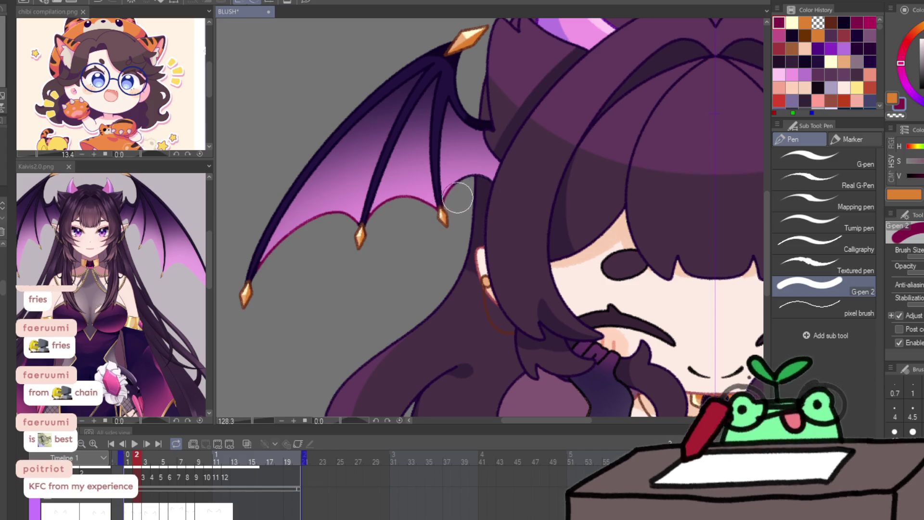
key(period)
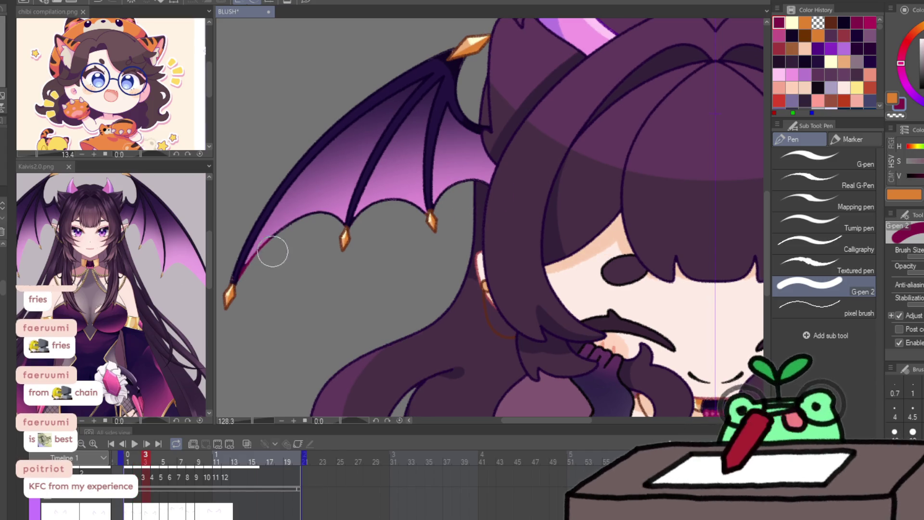
mouse_move(328, 225)
mouse_down()
mouse_move(439, 208)
mouse_move(481, 185)
mouse_up()
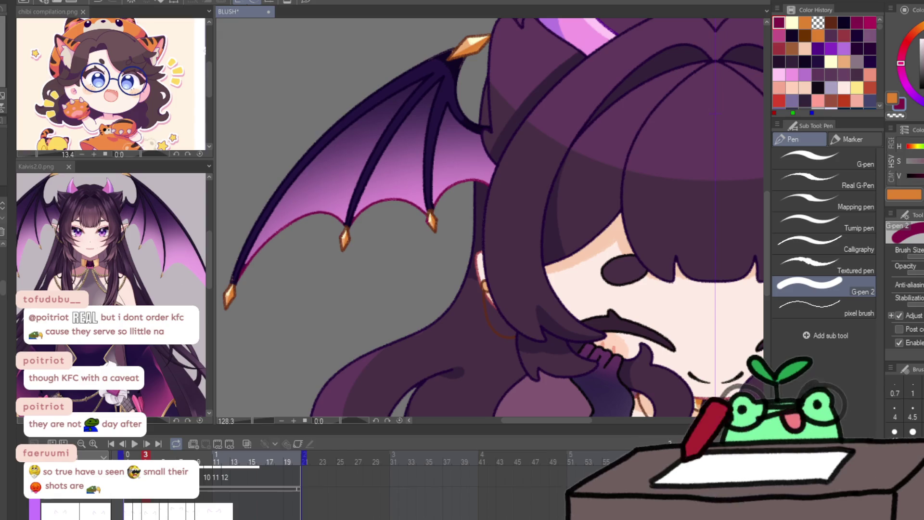
Step: Add pink rims along the wing edges on frames 4 and 5, comparing with frames 2 and 3
key(Right)
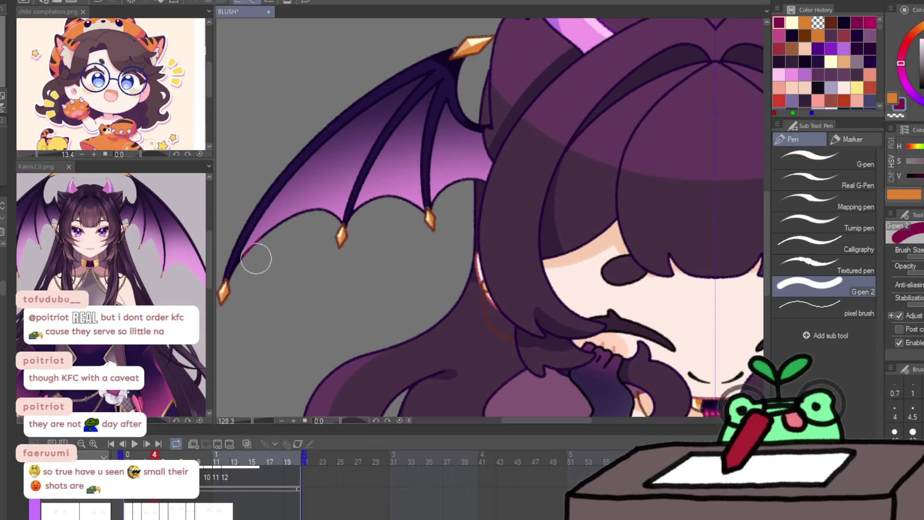
mouse_move(235, 284)
mouse_down()
mouse_move(280, 233)
mouse_move(371, 212)
mouse_move(413, 220)
mouse_move(482, 188)
mouse_up()
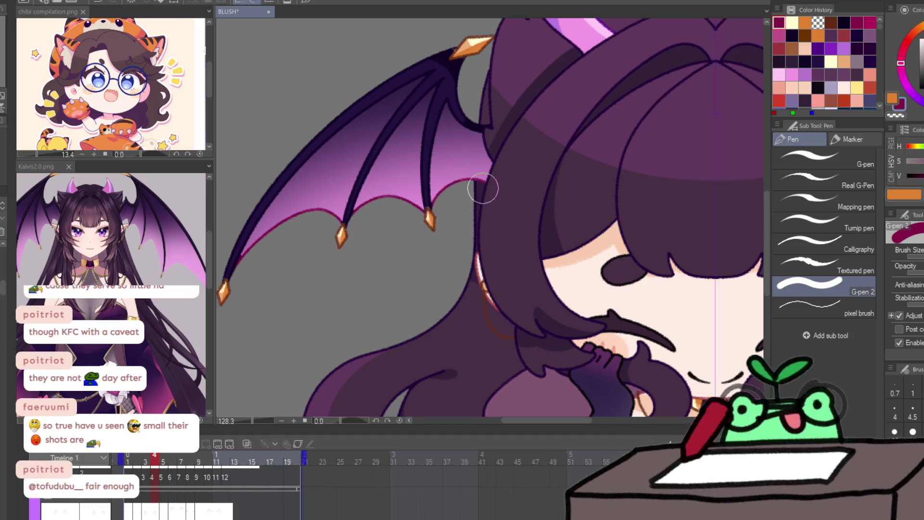
key(Right)
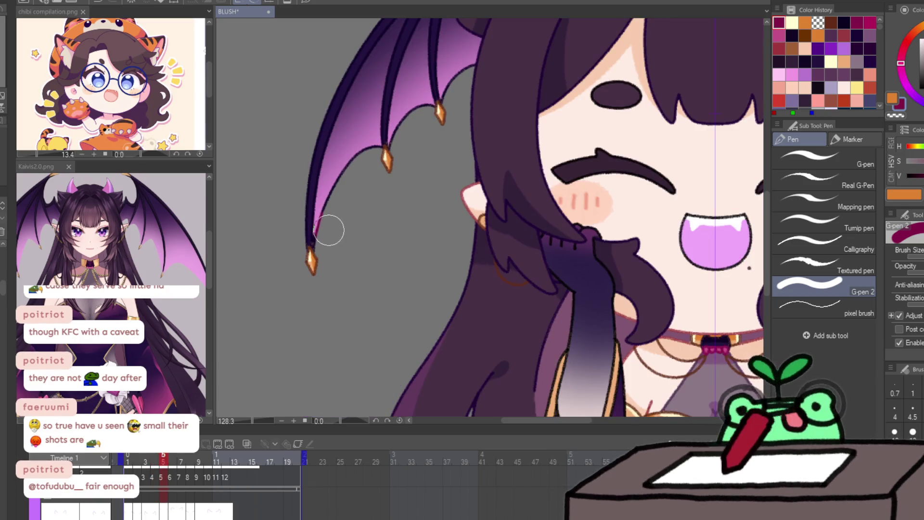
drag(316, 237, 365, 150)
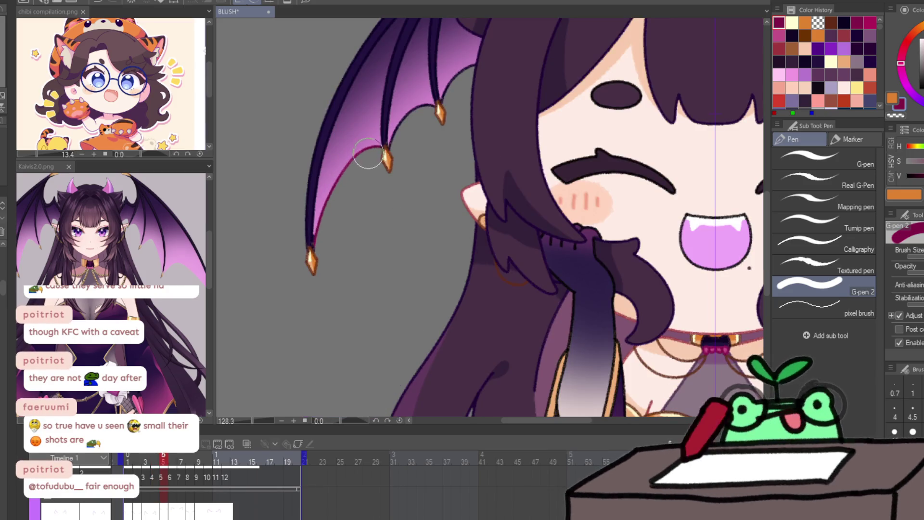
key(Left)
key(Left)
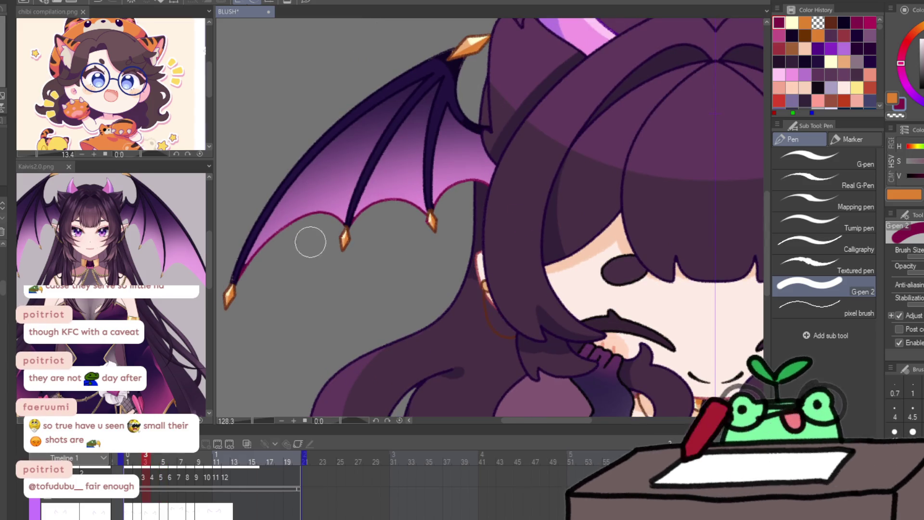
key(Left)
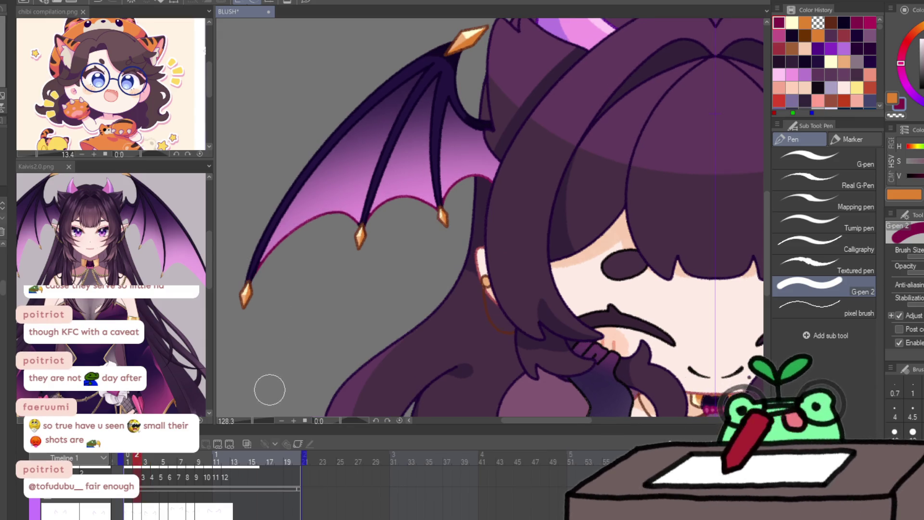
key(Right)
key(Right)
key(Right)
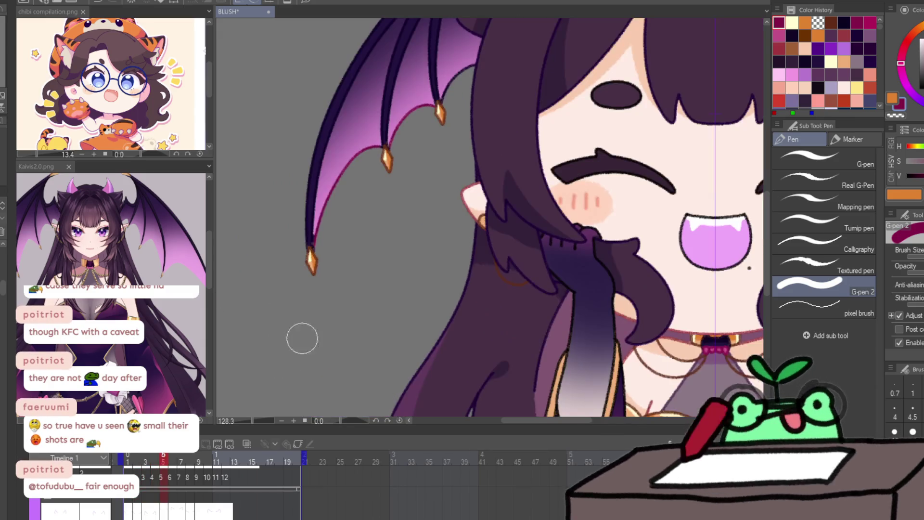
Step: Ink magenta rim lines along the wing membrane, inner edge and lower edge on frame 6
key(Right)
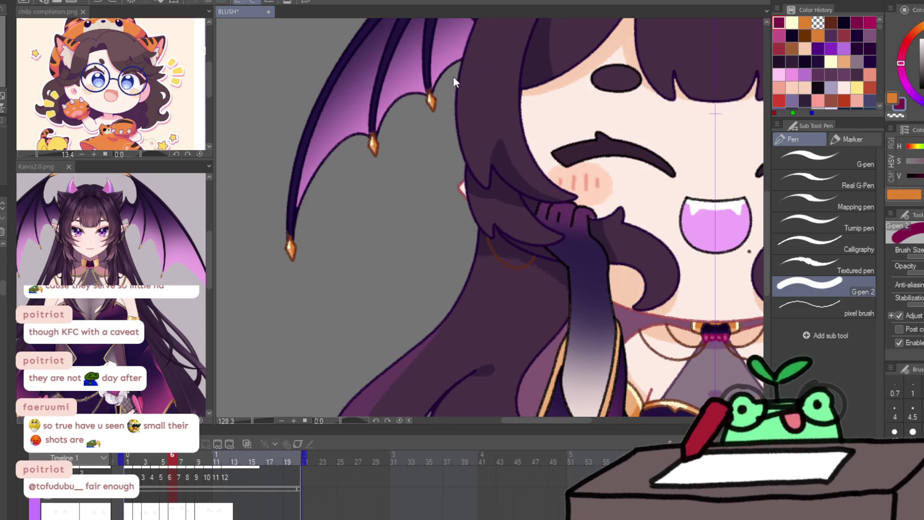
drag(440, 97, 470, 68)
mouse_move(406, 93)
mouse_down()
mouse_move(414, 102)
mouse_move(376, 137)
mouse_move(351, 144)
mouse_move(310, 210)
mouse_move(312, 244)
mouse_up()
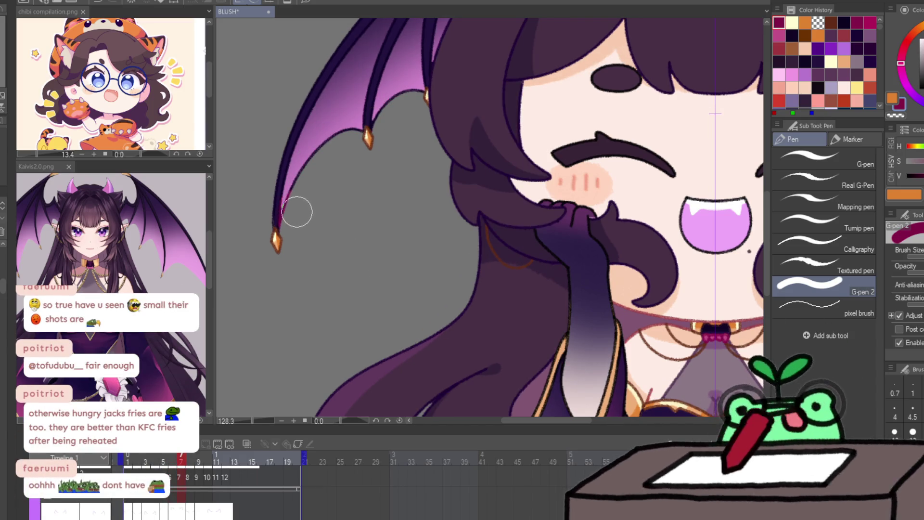
drag(293, 227, 323, 152)
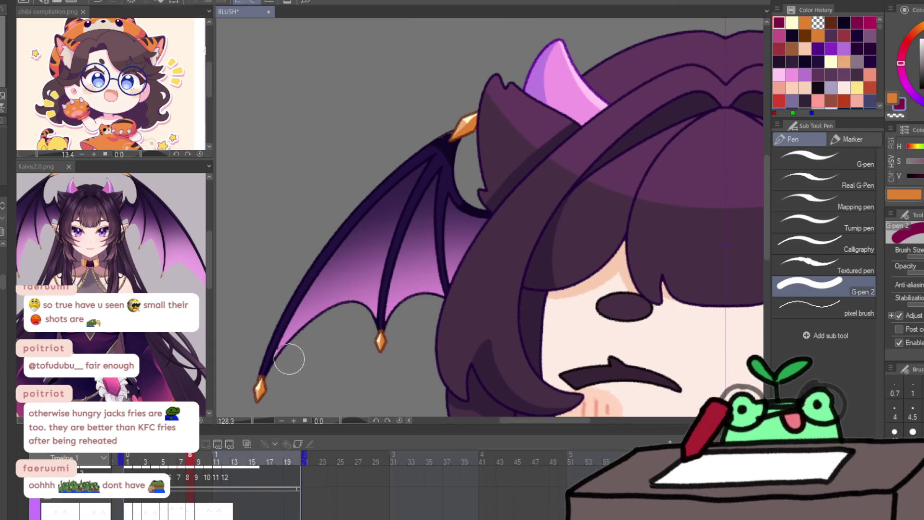
drag(291, 357, 359, 313)
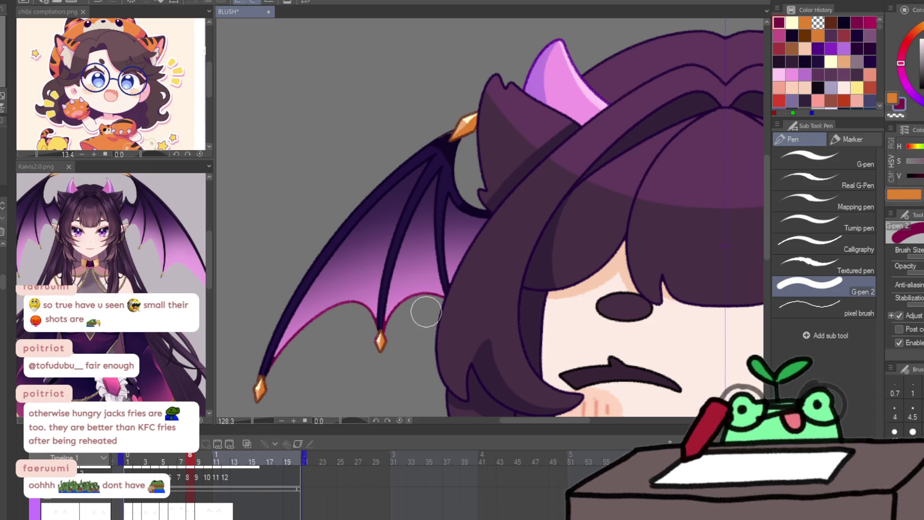
Step: Step through frames 9–12, adding a pink rim to the scalloped membrane, then zoom out to the full character
key(Right)
scroll(315, 370, down, 1)
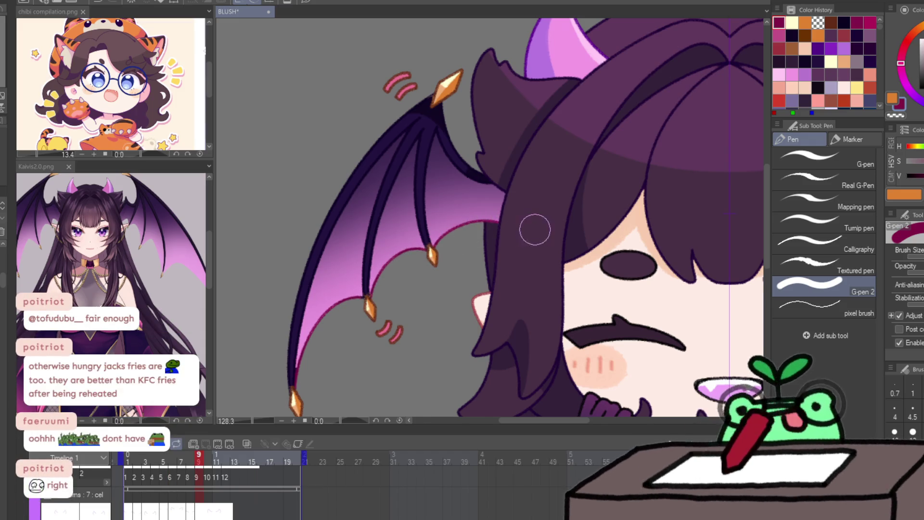
key(Right)
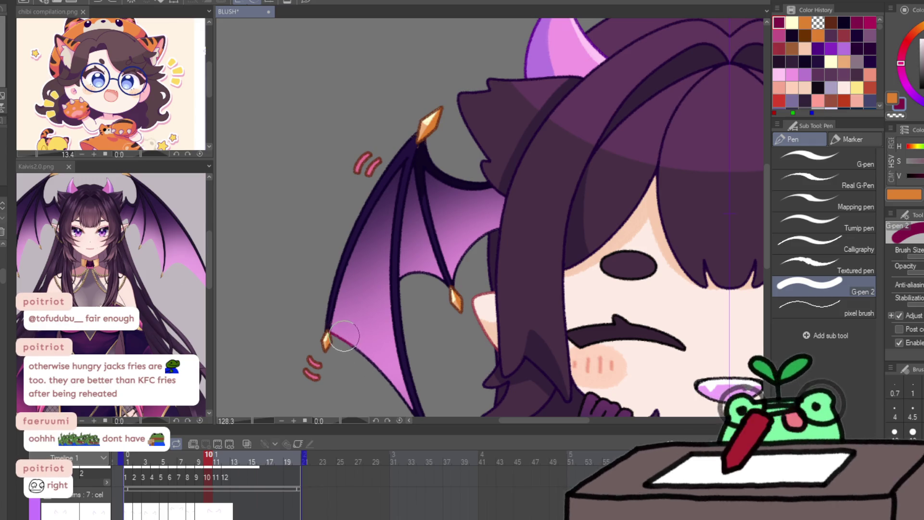
key(Right)
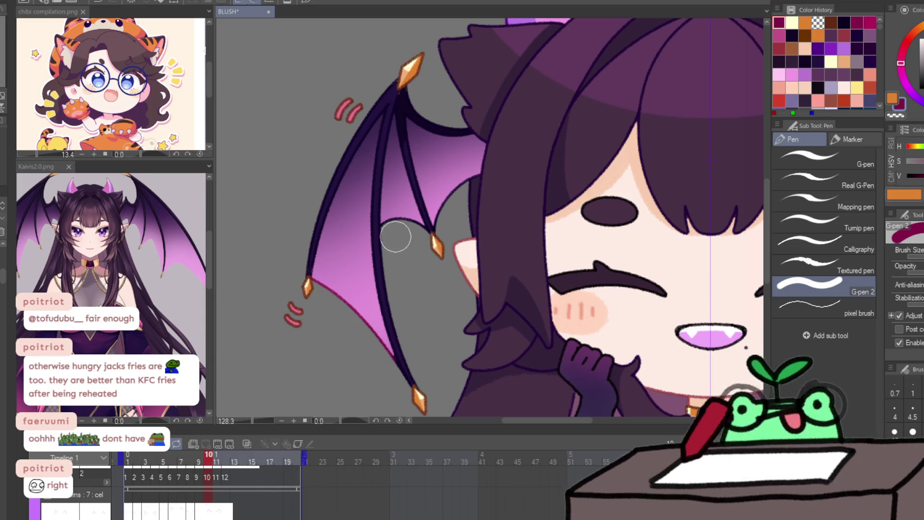
drag(381, 224, 424, 222)
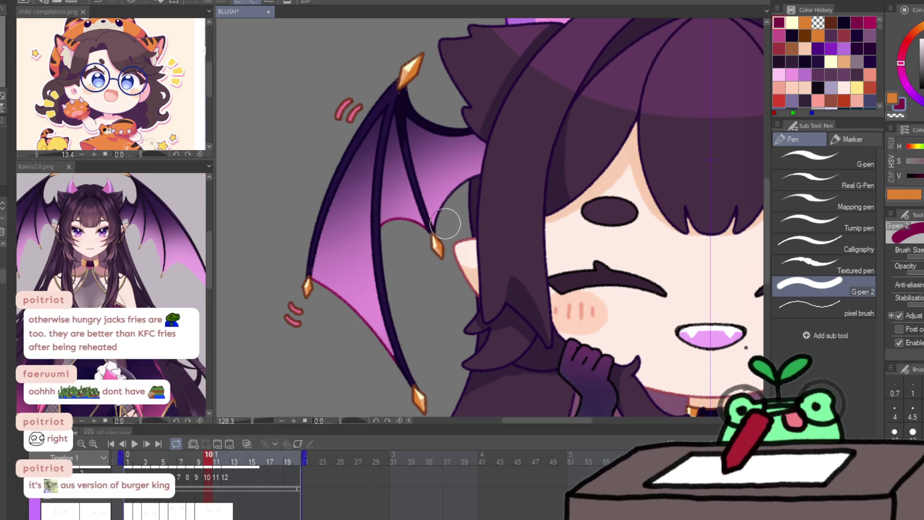
key(Right)
key(Right)
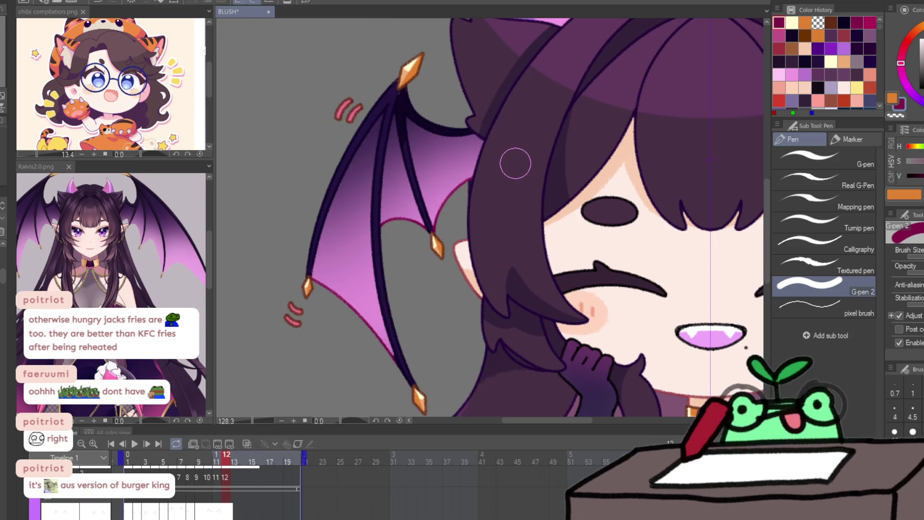
mouse_move(507, 237)
mouse_down()
mouse_move(599, 328)
mouse_move(634, 328)
mouse_up()
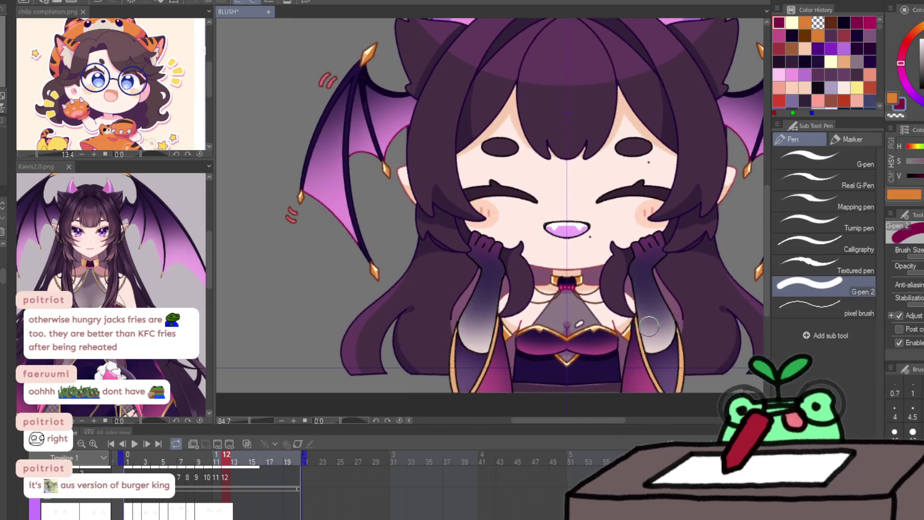
Step: Zoom in on the face, jump to frame 1 and eyedrop the dark hair colour
key(Right)
key(Right)
key(Right)
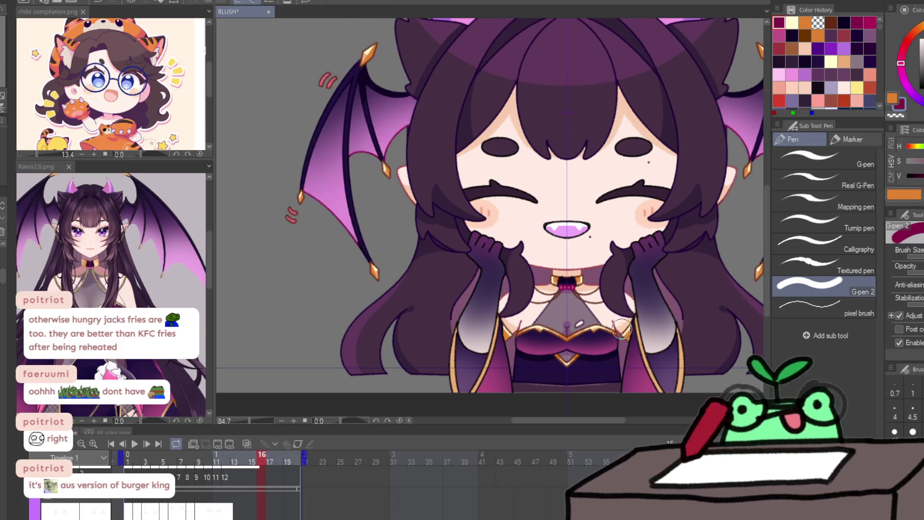
key(Left)
key(ctrl+space)
drag(628, 195, 643, 196)
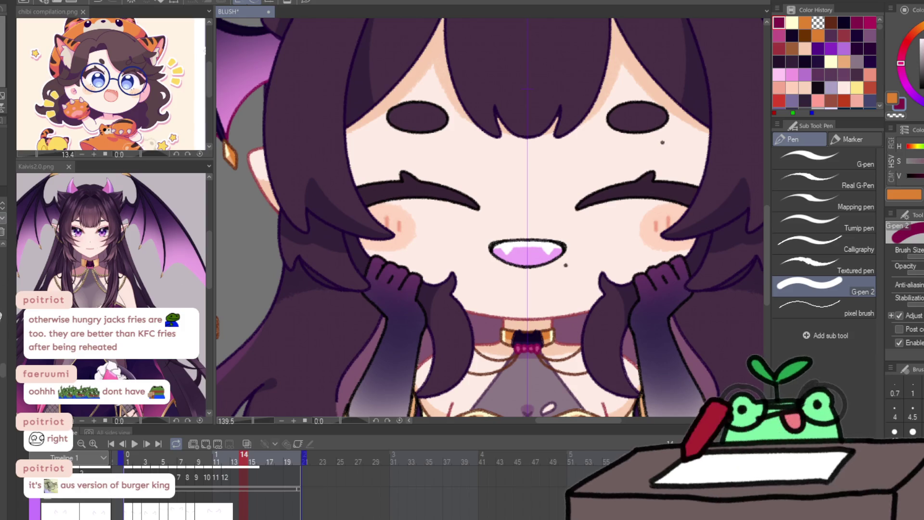
key(Home)
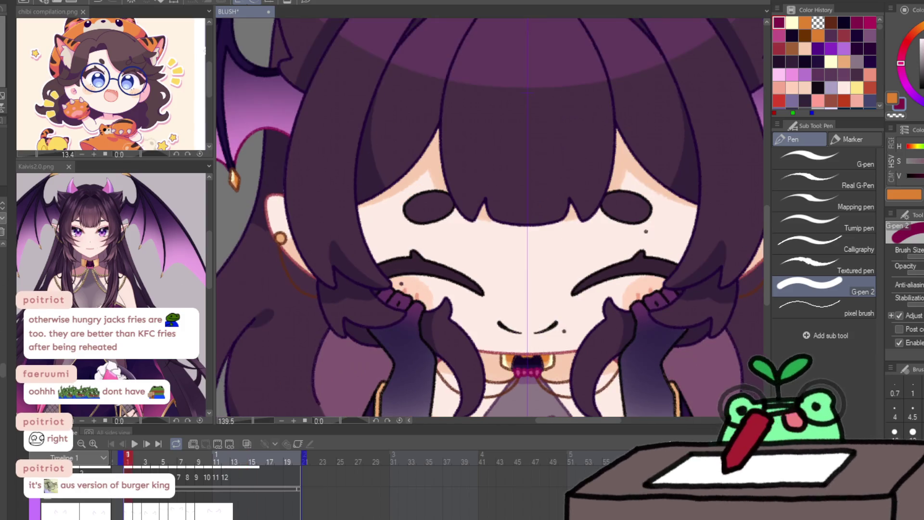
alt+click(481, 201)
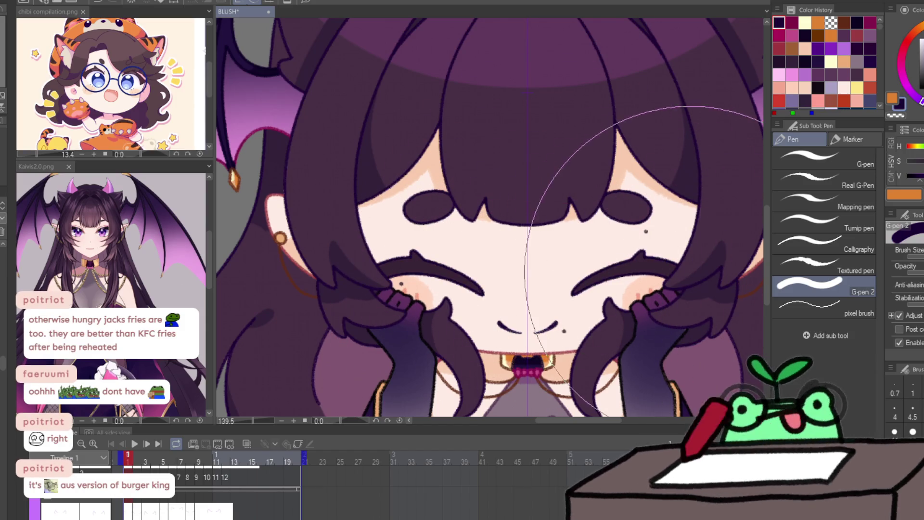
Step: Step forward through frames 2–8, comparing neighbouring frames
key(Right)
key(Right)
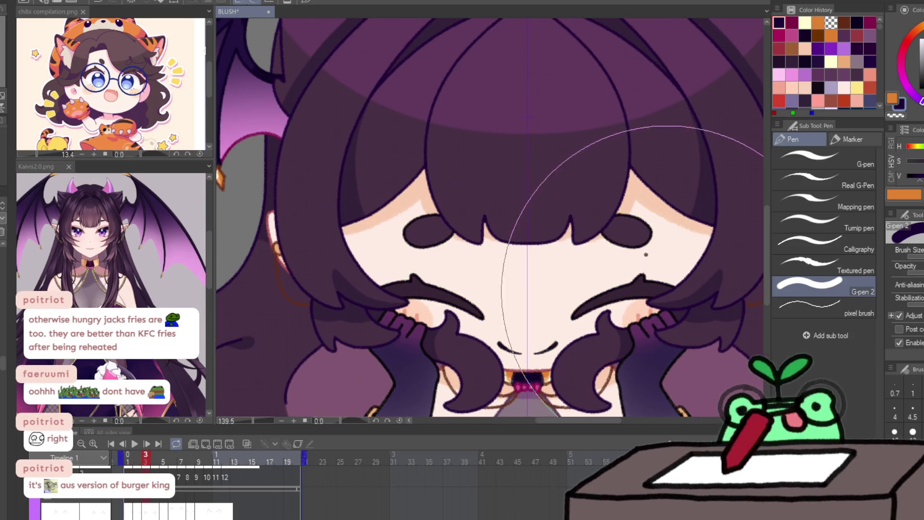
scroll(655, 295, down, 3)
key(Right)
key(Right)
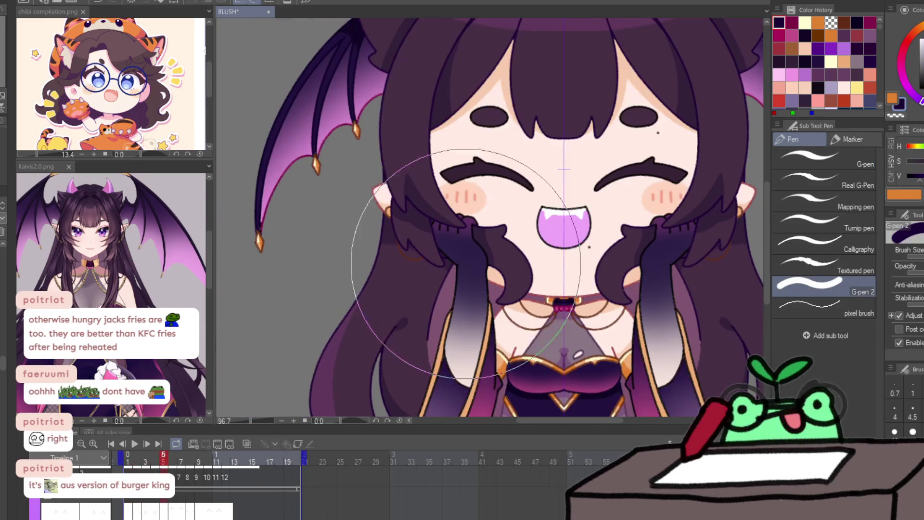
key(Right)
key(Right)
key(Right)
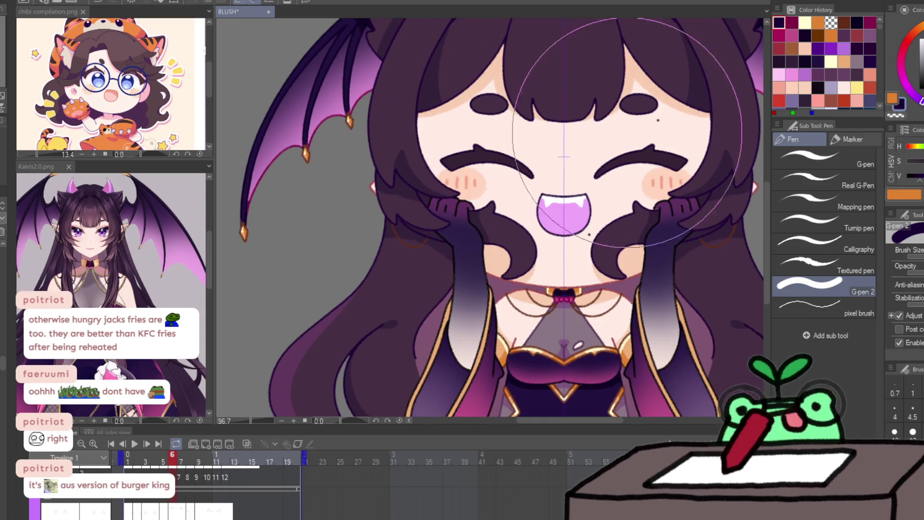
key(Right)
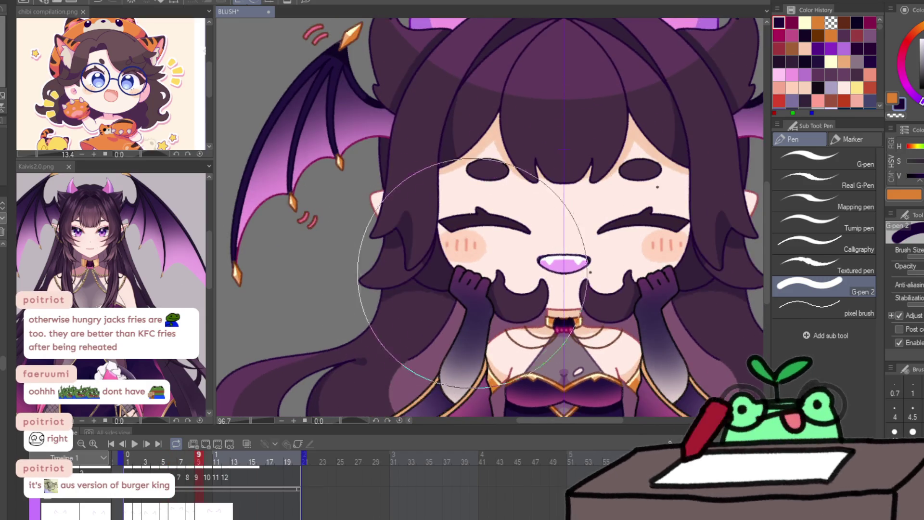
key(Left)
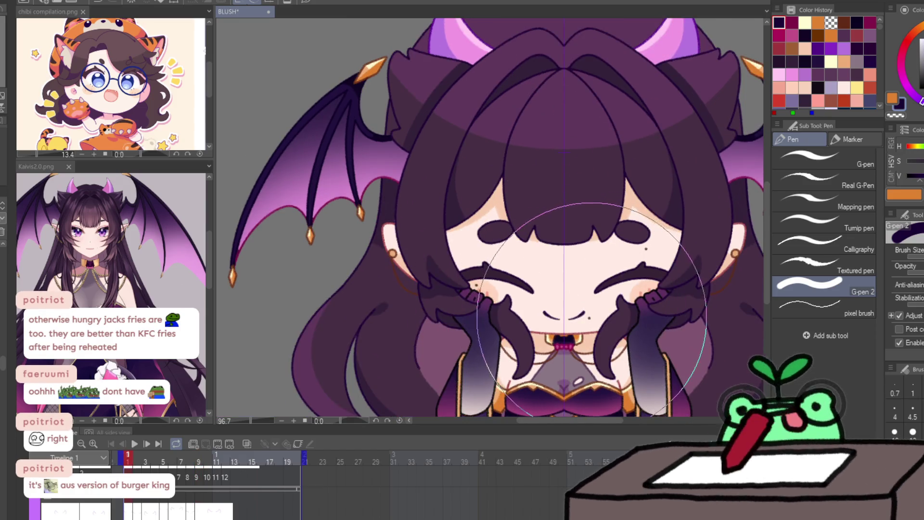
Step: Sample the mouth colour and pick a violet swatch from Color History for the mouth line
key(Right)
alt+click(569, 263)
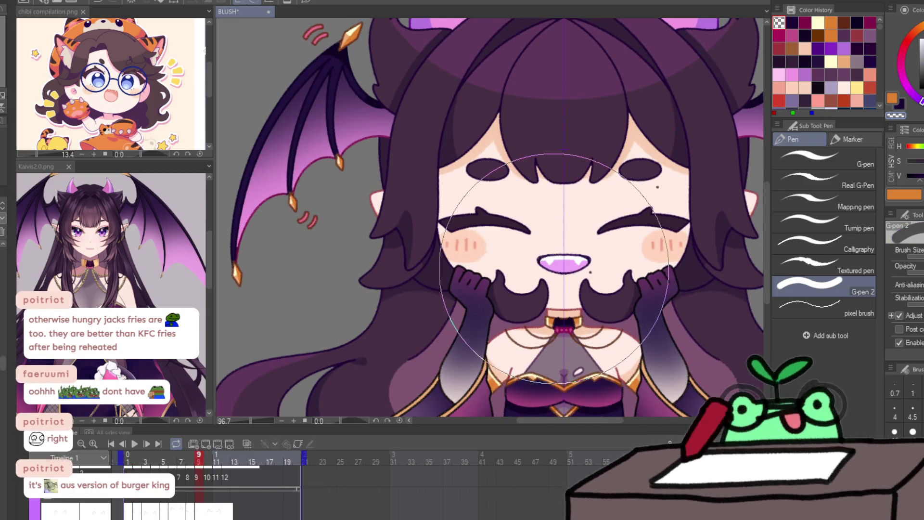
click(792, 74)
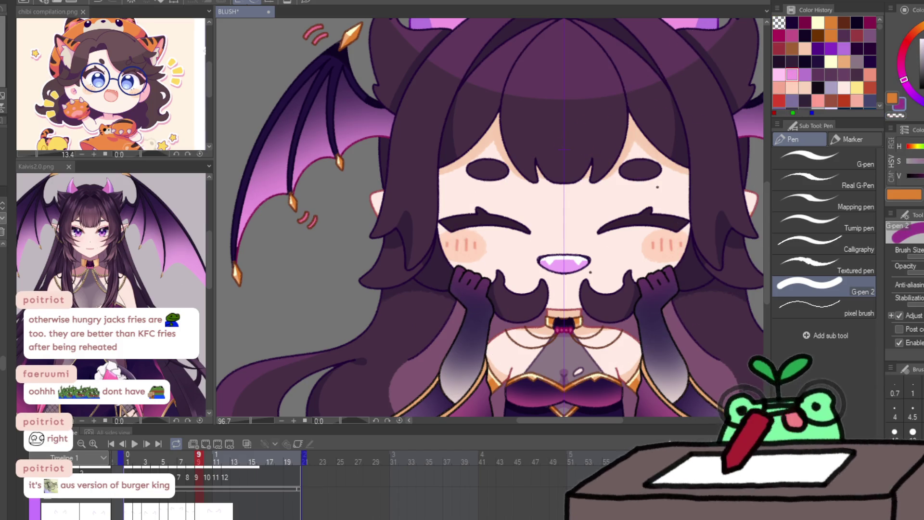
click(563, 279)
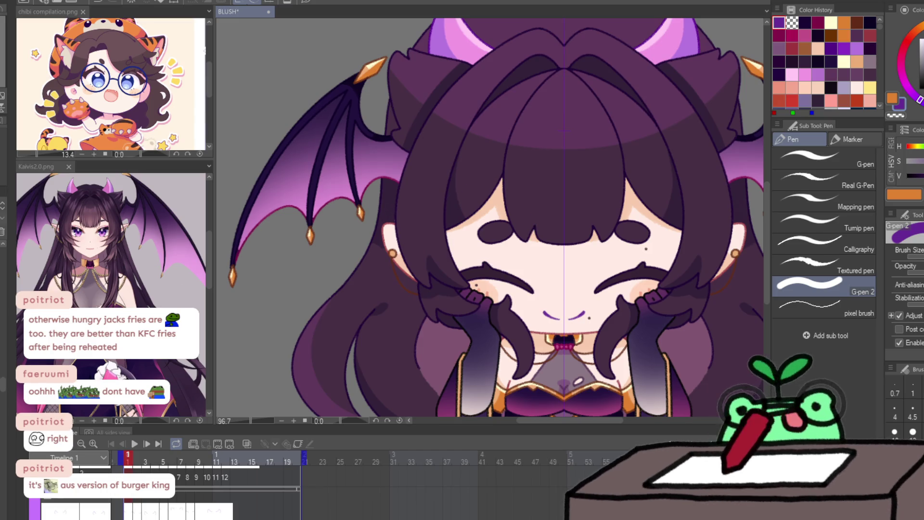
Step: With the Pencil, eyedrop purple and paint lighter highlights on both eyebrows
key(p)
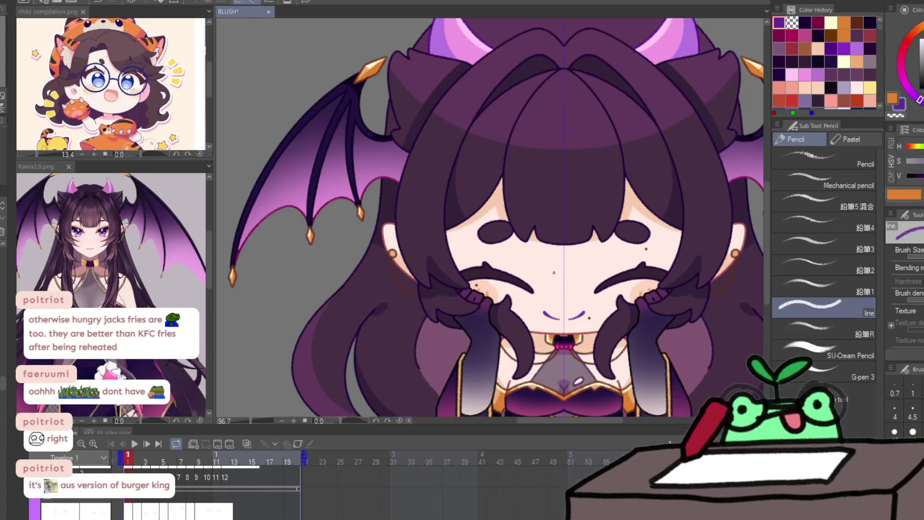
scroll(660, 271, up, 3)
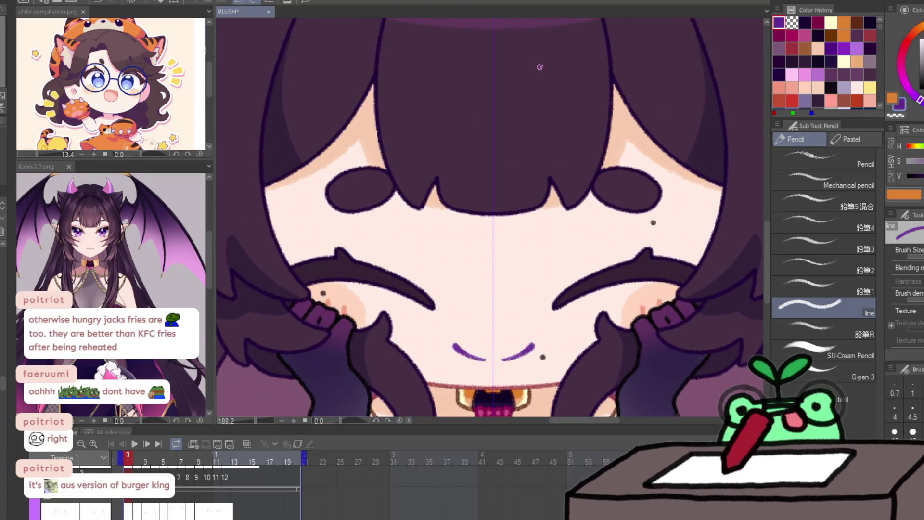
key(c)
alt+click(424, 23)
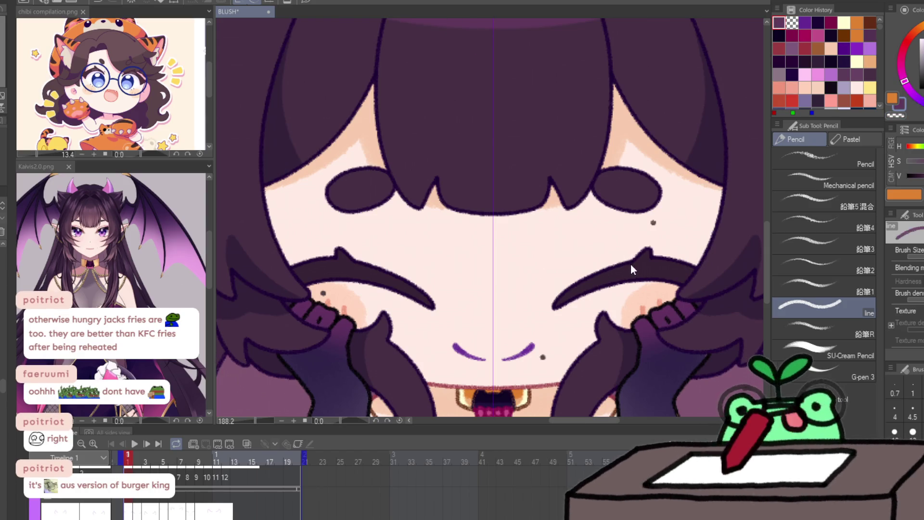
mouse_move(621, 273)
mouse_down()
mouse_move(645, 268)
mouse_move(592, 276)
mouse_move(623, 270)
mouse_move(609, 270)
mouse_up()
Step: Paste the eyebrow highlights onto other frames, nudging them into place, then play back and zoom out to the face
key(period)
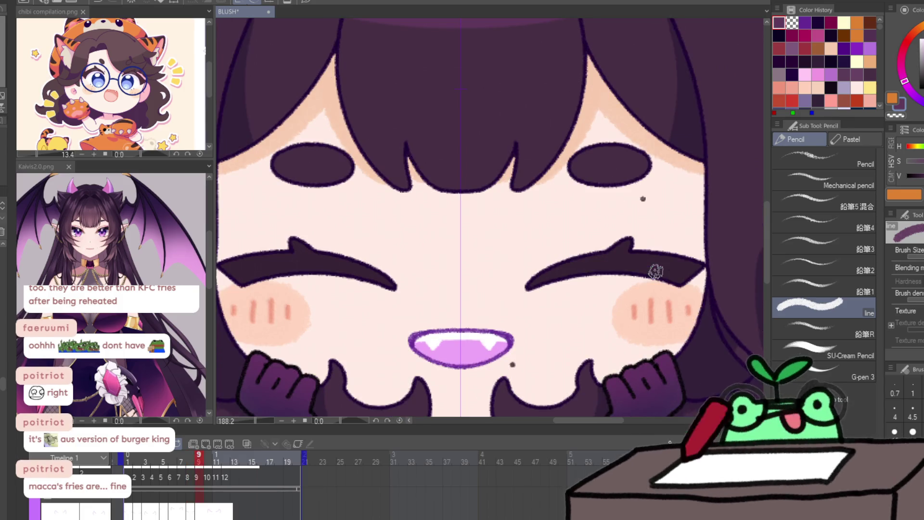
key(ctrl+v)
key(ctrl+t)
key(Up)
key(Up)
key(Up)
key(Down)
key(Down)
key(Down)
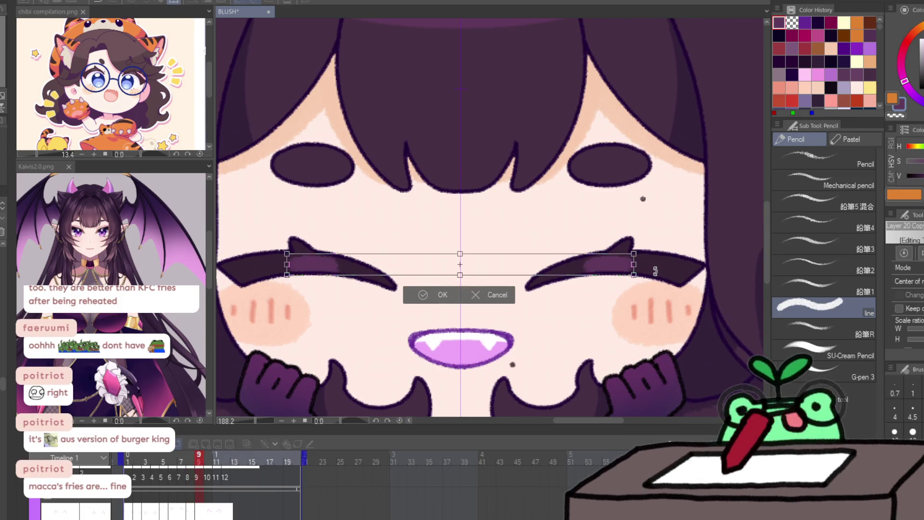
key(Return)
key(ctrl+t)
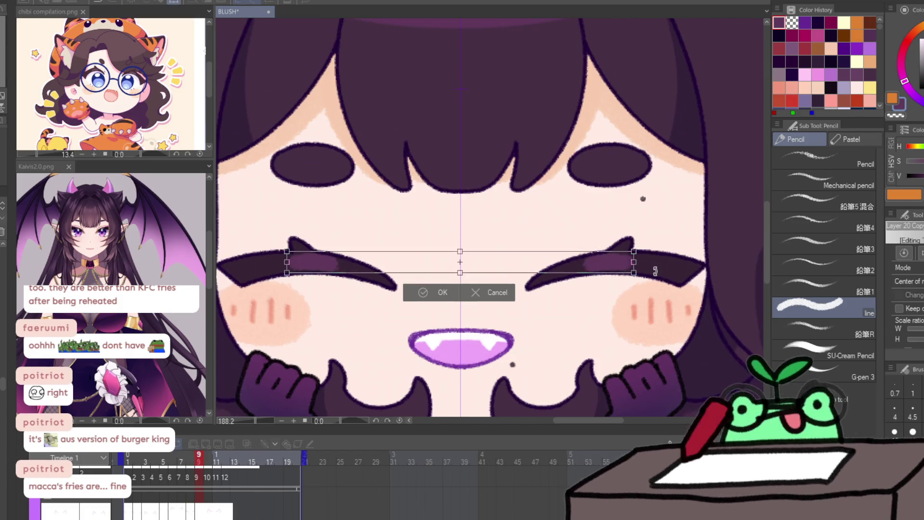
key(Return)
key(space)
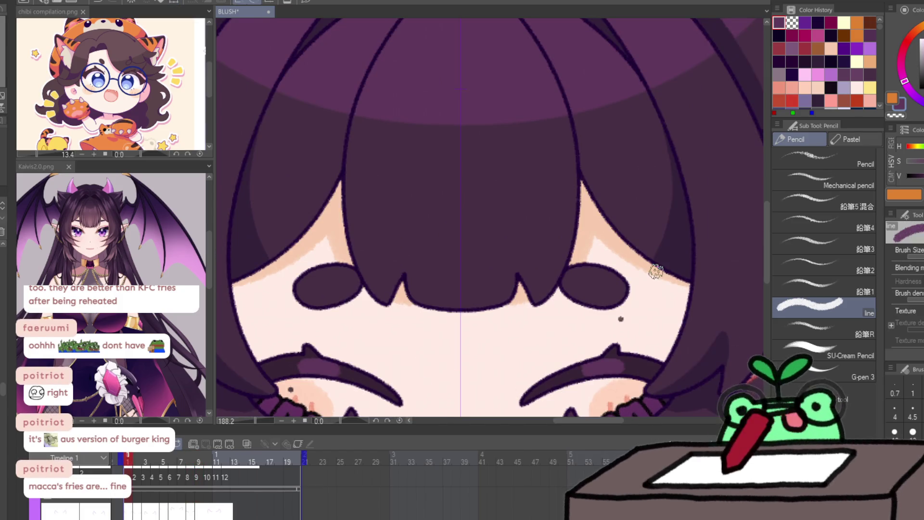
key(ctrl+0)
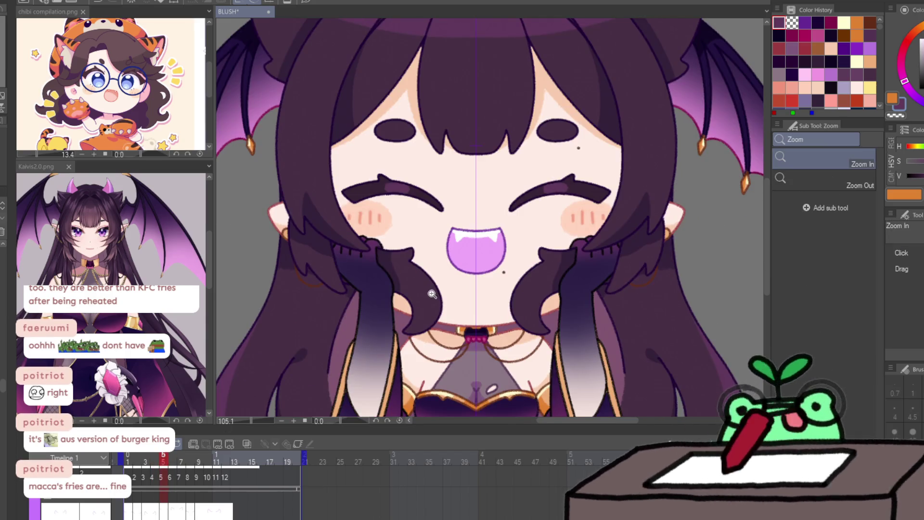
Step: Eyedrop the mouth's pink and paint a darker shading band with an arched lower edge, redoing the first attempt
scroll(431, 293, up, 4)
alt+click(505, 195)
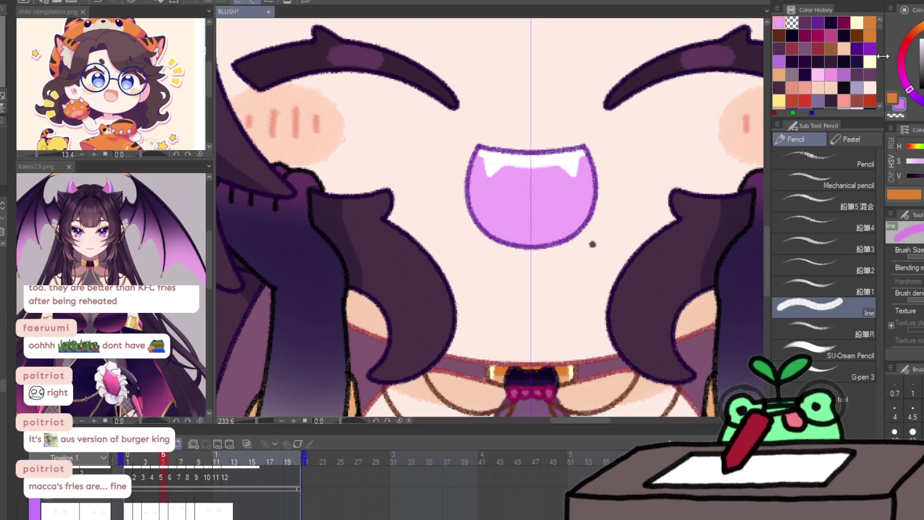
drag(457, 197, 588, 179)
key(ctrl+z)
mouse_move(466, 206)
mouse_down()
mouse_move(540, 173)
mouse_move(588, 188)
mouse_up()
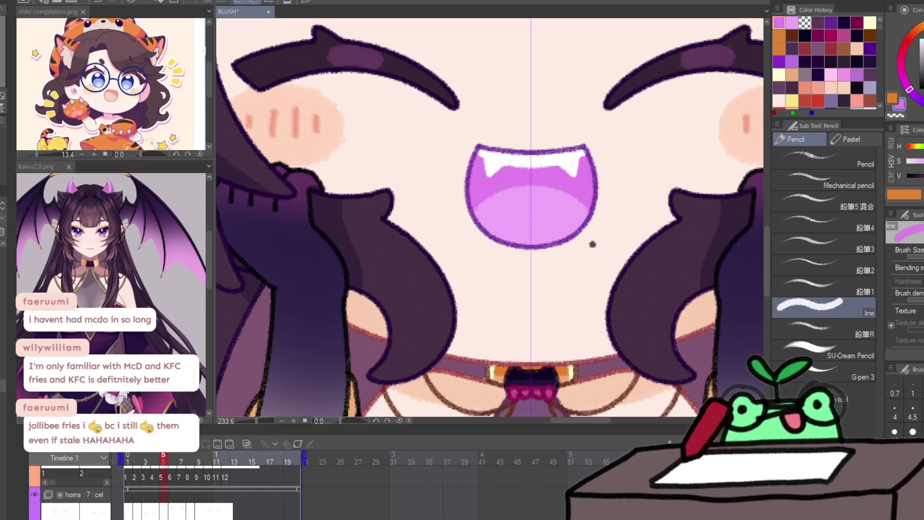
key(Right)
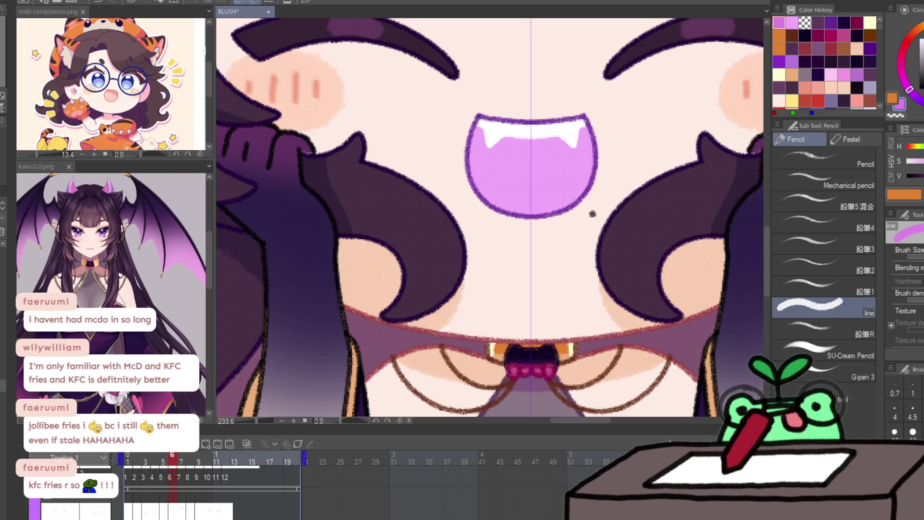
Step: Paste and fit the darker mouth shading onto frame 6 and the next frame, comparing against frame 5
key(ctrl+t)
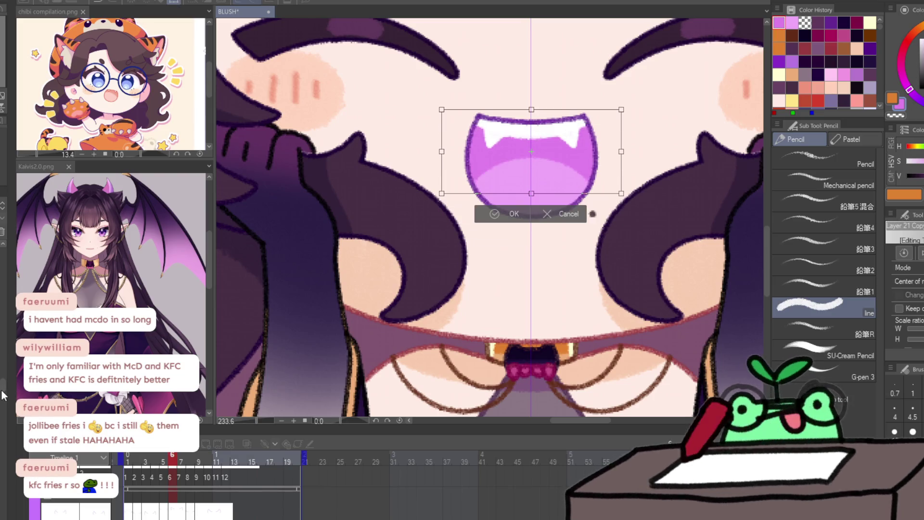
key(Return)
key(Left)
key(Right)
key(Left)
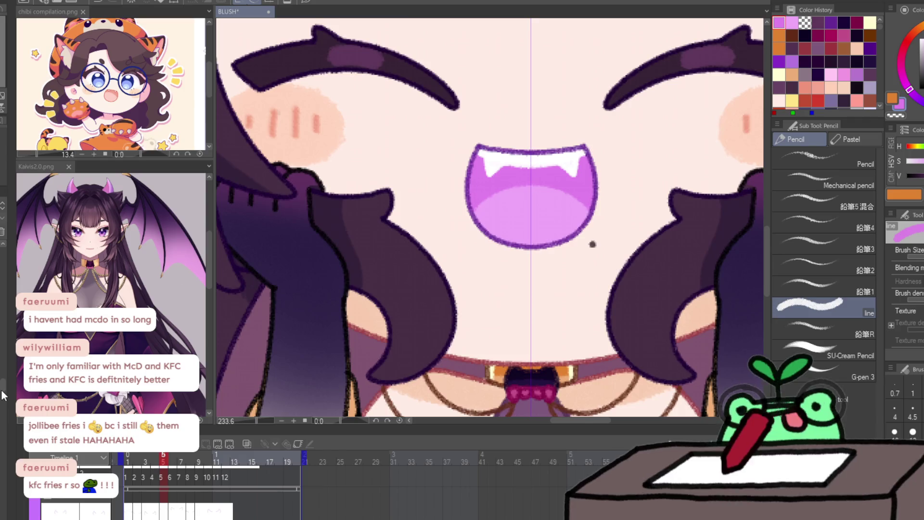
key(Right)
key(ctrl+t)
key(Return)
key(Left)
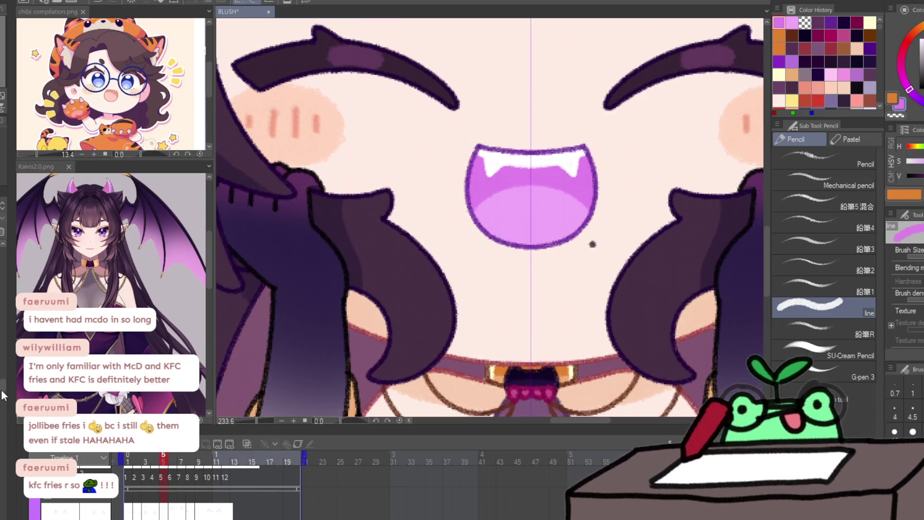
key(Right)
key(Right)
key(Right)
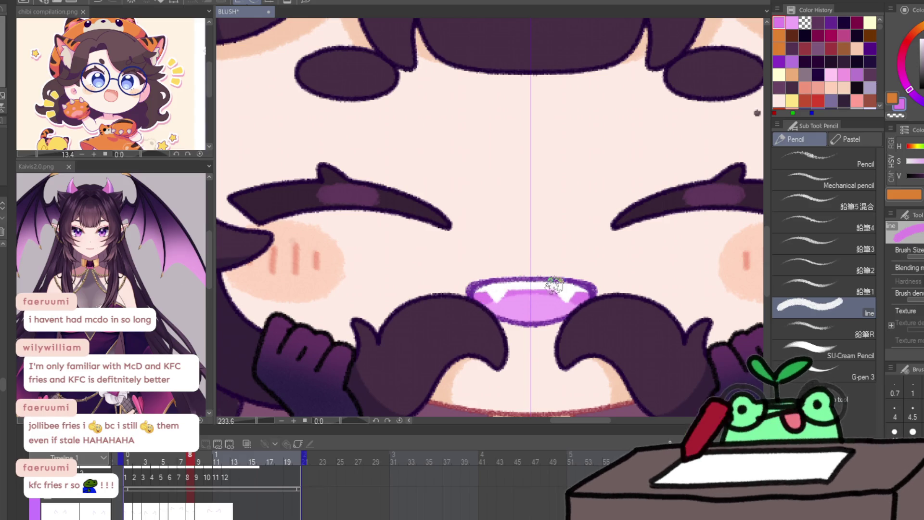
Step: Paste and fit the mouth shading onto the remaining grin frames through frame 9
key(ctrl+t)
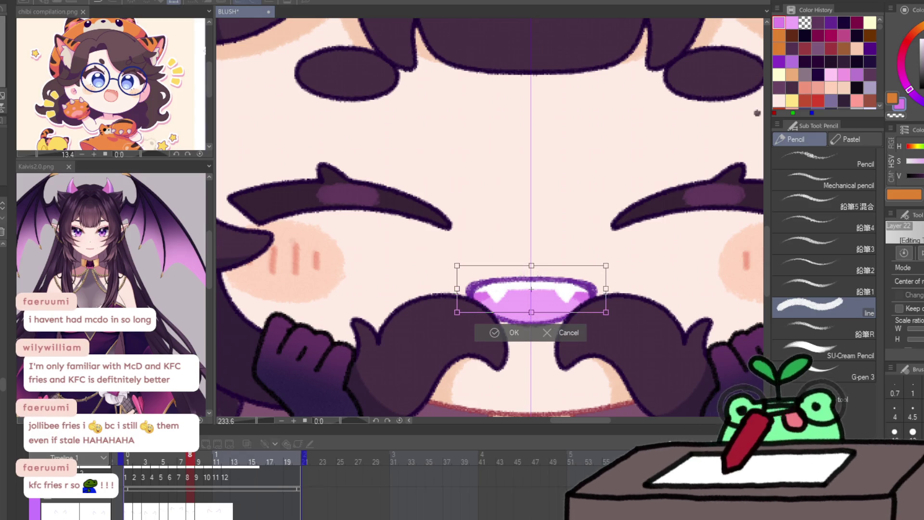
key(Return)
key(Right)
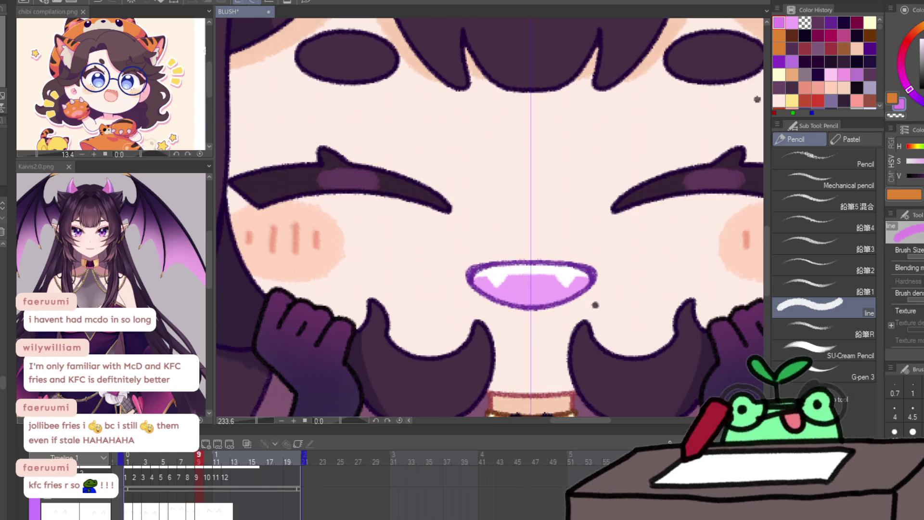
key(ctrl+t)
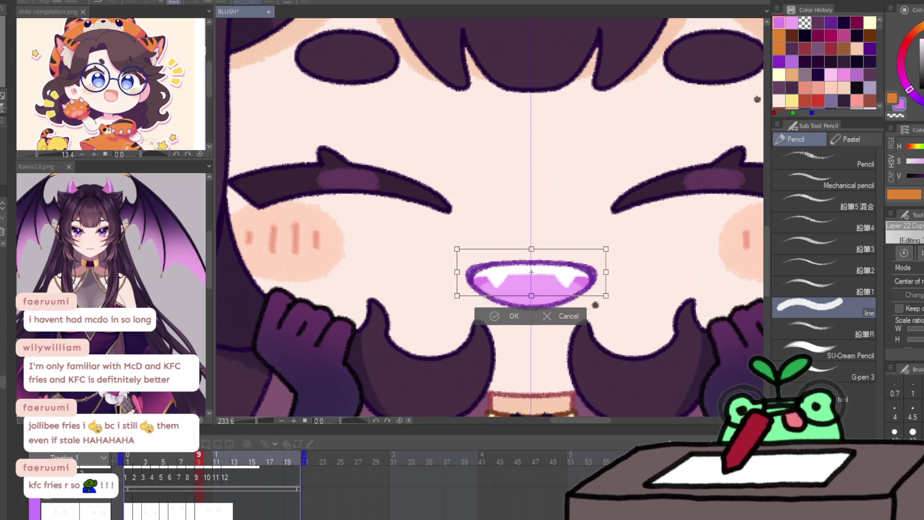
key(Return)
key(Left)
key(Right)
Step: Fit the whole canvas in view and scrub the timeline from frame 3 to 14 to preview the animation
key(/)
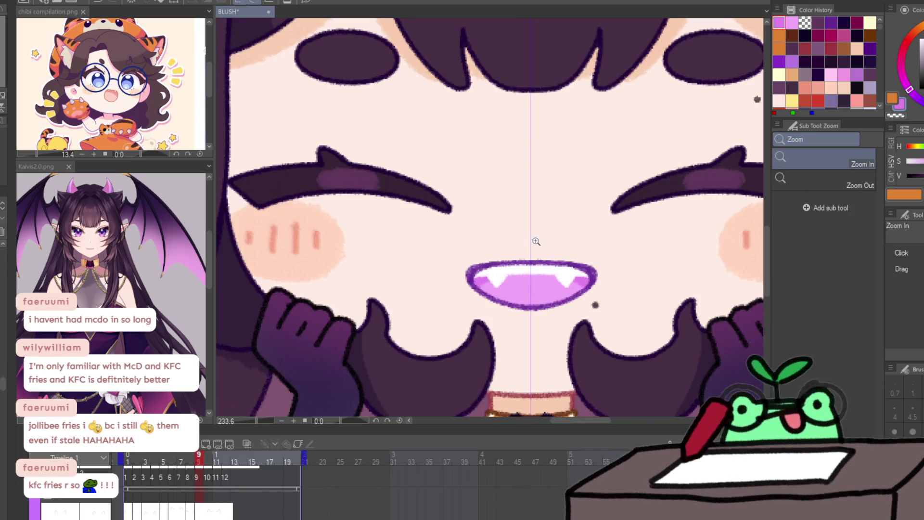
key(ctrl+0)
key(p)
click(137, 460)
drag(138, 461, 244, 454)
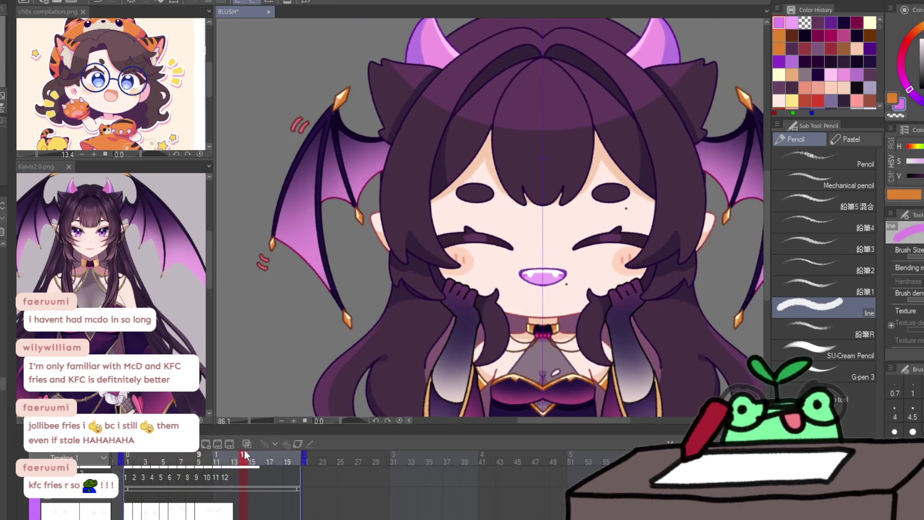
Step: Play through the frames, return to frame 1, and choose pale cream from Color History
key(space)
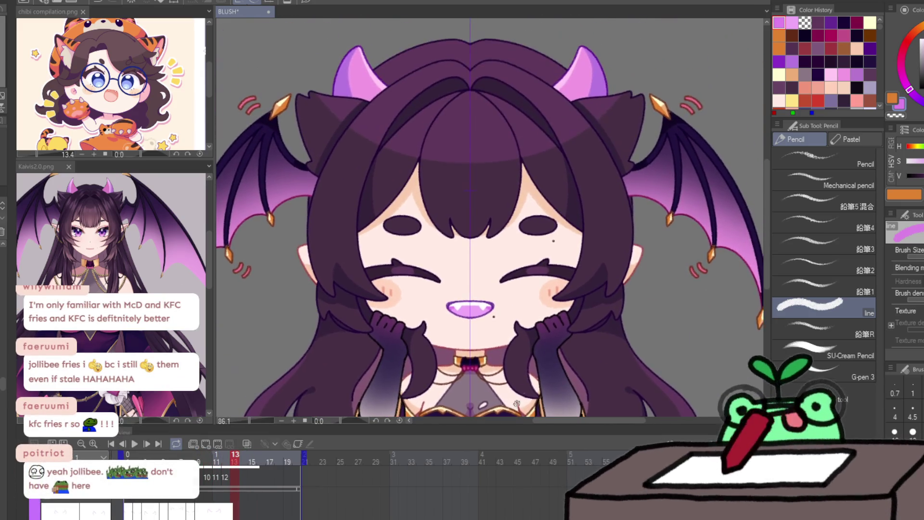
scroll(493, 362, down, 3)
scroll(357, 363, up, 4)
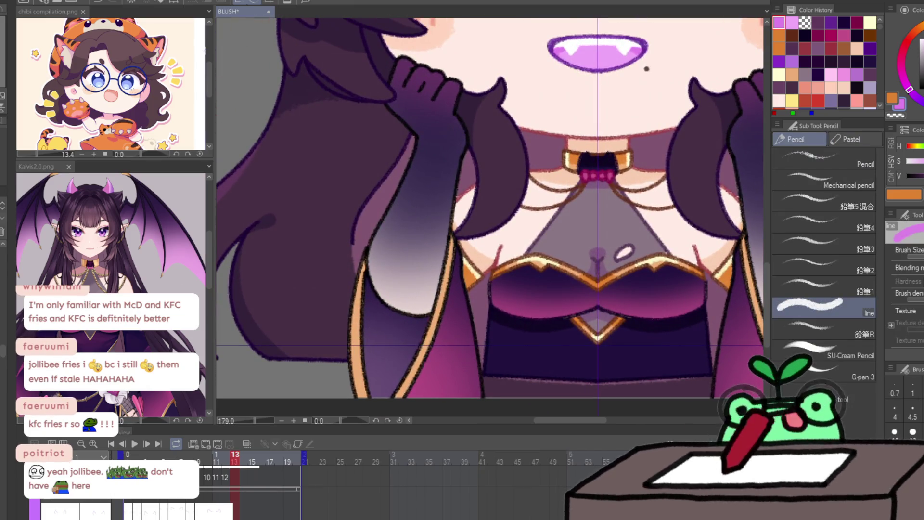
key(Home)
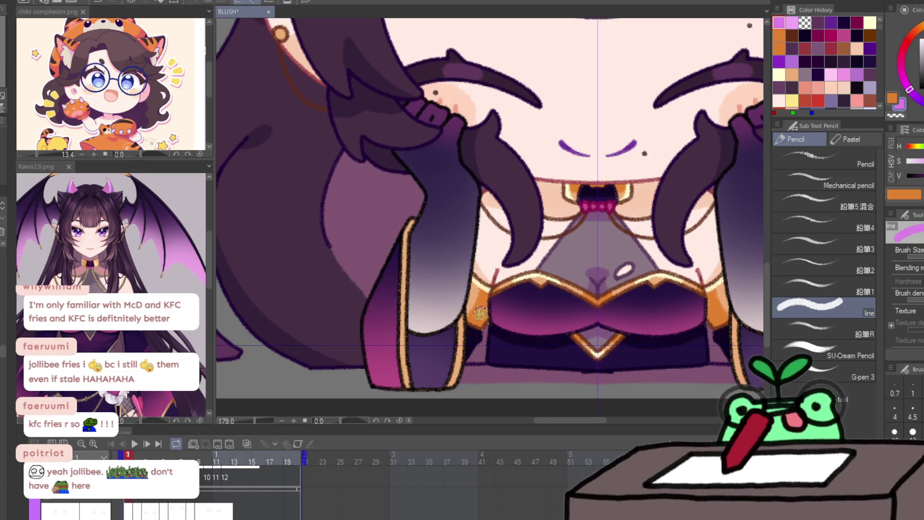
click(869, 22)
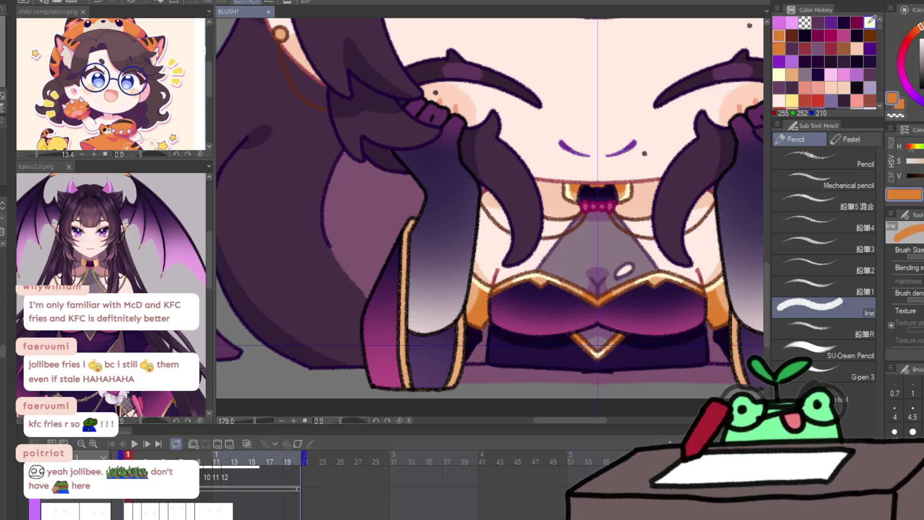
Step: Paint cream and orange highlights on frame 1's sleeve trim, checking against frame 2
drag(406, 257, 405, 268)
key(x)
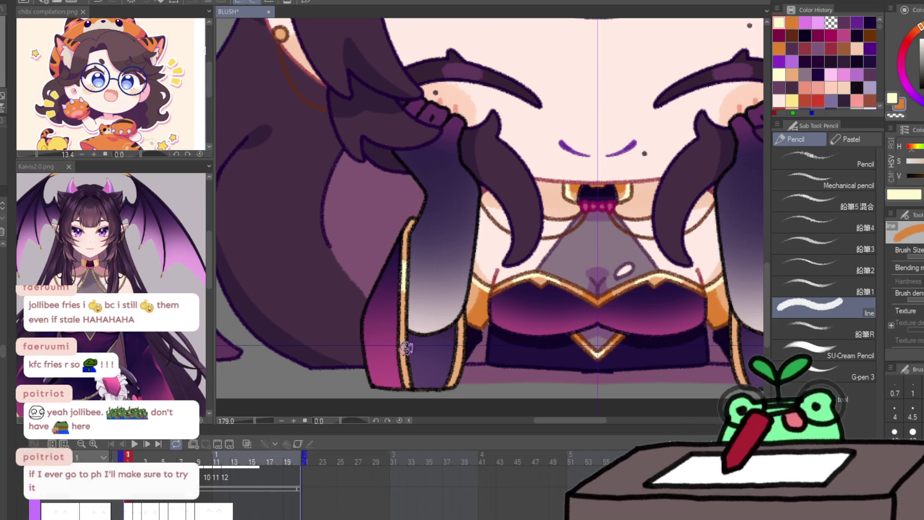
drag(403, 337, 406, 383)
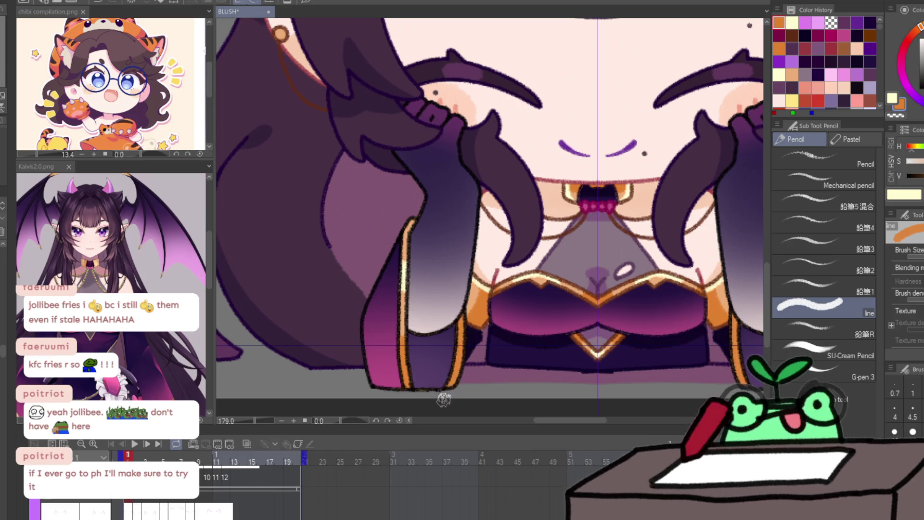
key(period)
key(period)
key(comma)
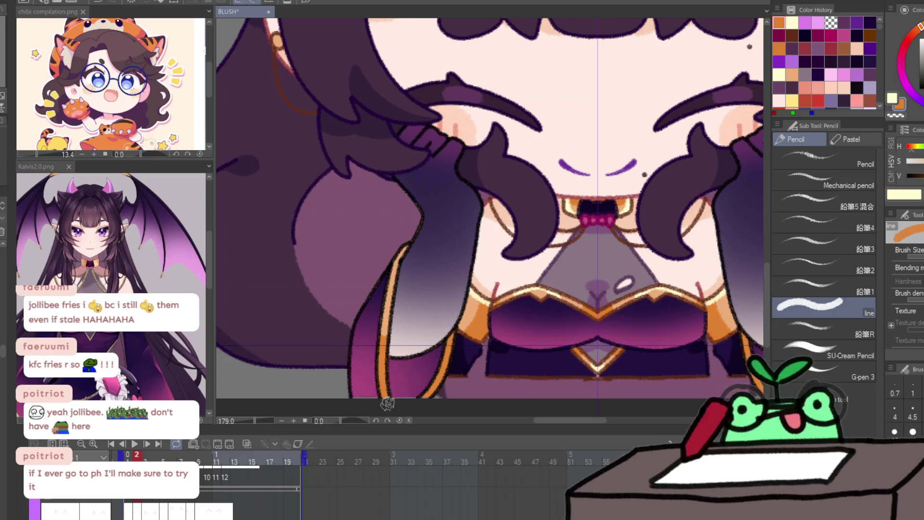
key(period)
key(comma)
Step: Advance through frames 3 to 5 and paint a pale yellow highlight along the hair outline
key(x)
key(period)
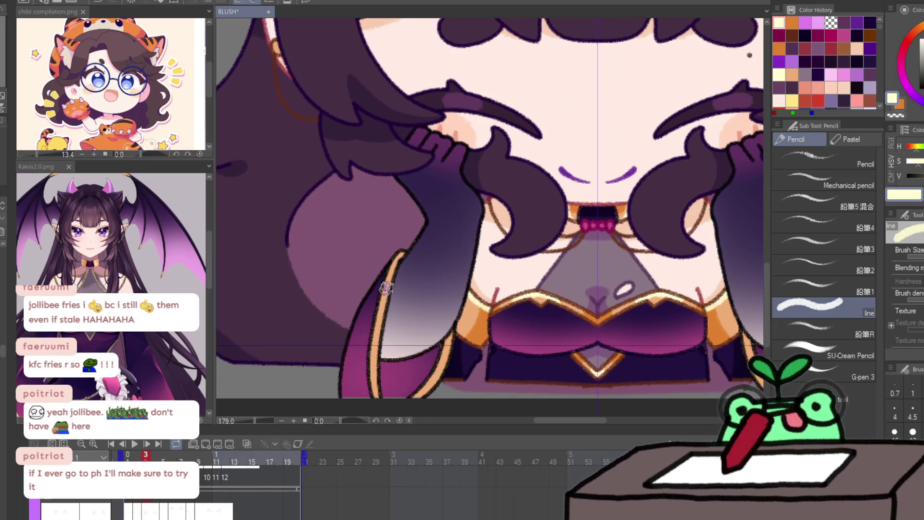
key(x)
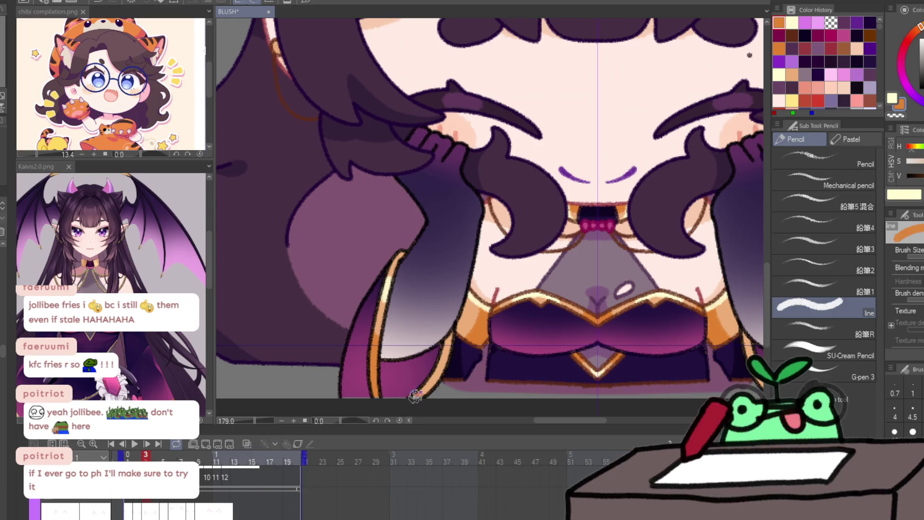
key(period)
key(period)
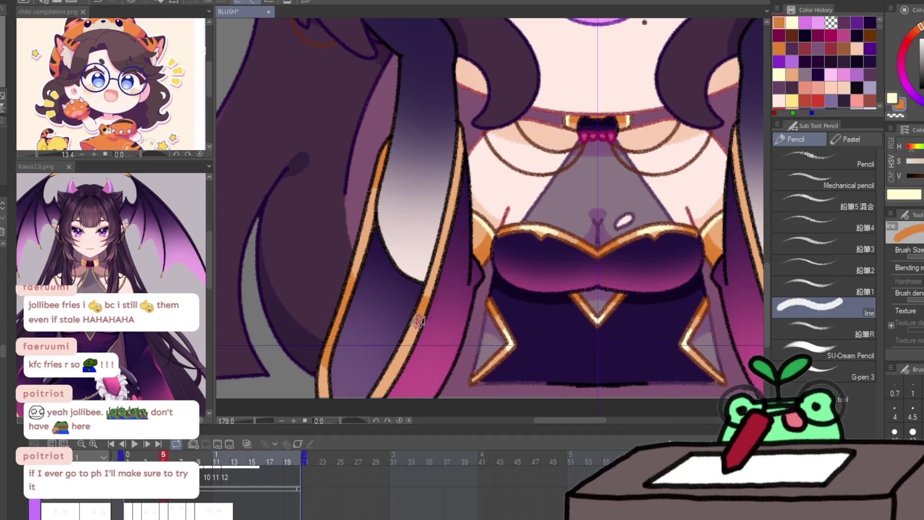
key(x)
mouse_move(445, 226)
mouse_down()
mouse_move(454, 154)
mouse_move(454, 181)
mouse_up()
Step: On frame 6, paint orange highlights along the middle, lower-left and upper hair strand outlines
key(Right)
key(Left)
key(Right)
mouse_move(424, 276)
mouse_down()
mouse_move(392, 310)
mouse_move(388, 334)
mouse_up()
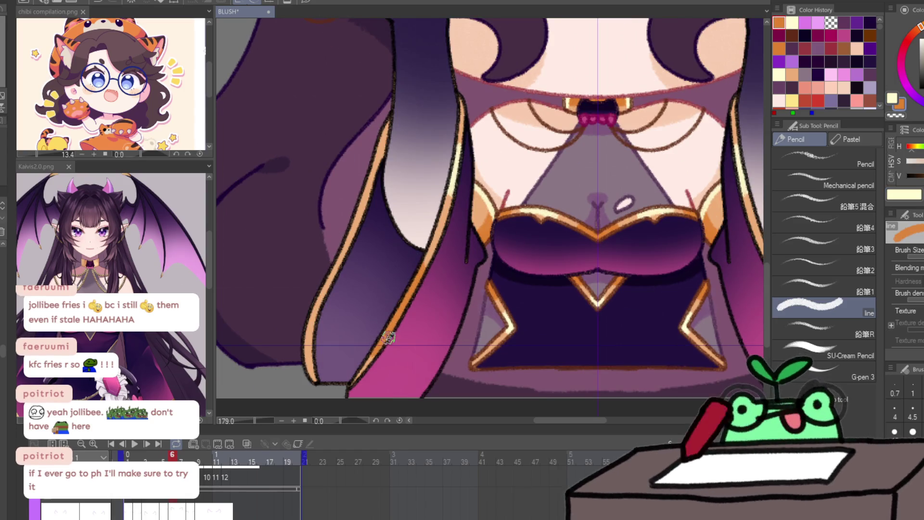
drag(332, 272, 302, 354)
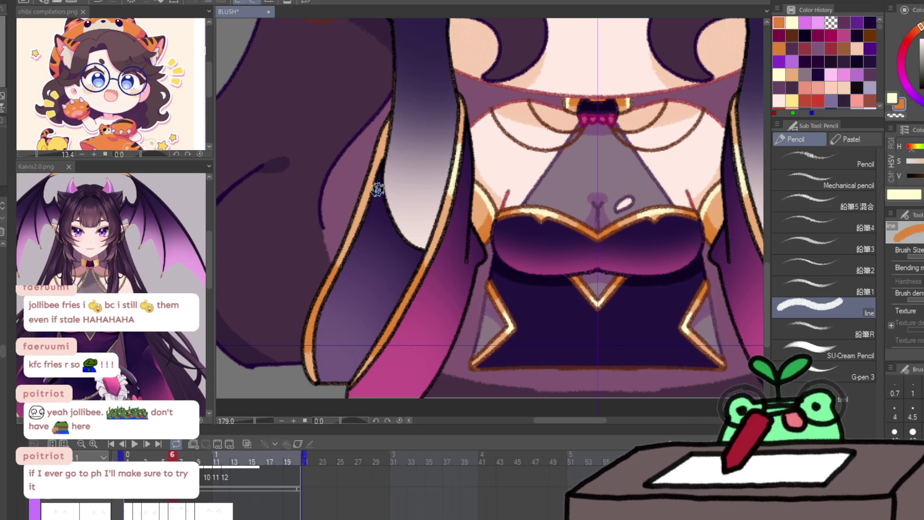
drag(373, 178, 394, 121)
key(Left)
key(Right)
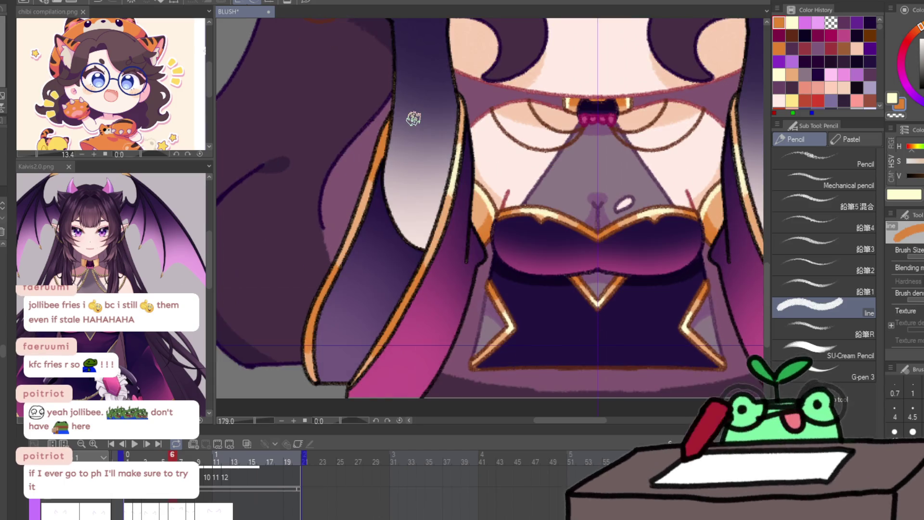
Step: On frame 7, highlight the left strand's outline and the lower-left strand in orange
key(Right)
drag(371, 179, 392, 118)
key(Left)
key(Right)
drag(328, 268, 292, 349)
key(Left)
key(Right)
Step: Add frame 7 strokes down the middle strand's right outline and short mirrored strokes on the hair edges
mouse_move(417, 268)
mouse_down()
mouse_move(381, 320)
mouse_move(341, 353)
mouse_up()
key(Left)
key(Right)
drag(461, 154, 452, 198)
key(Left)
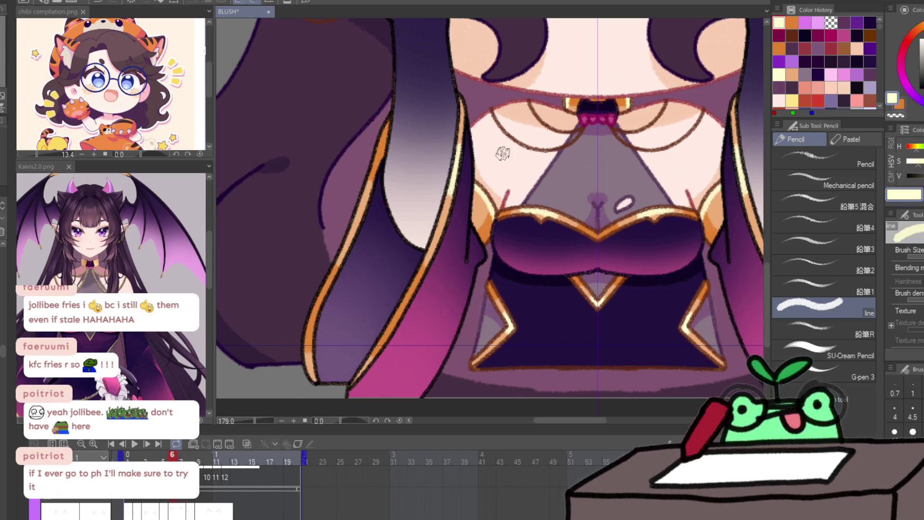
Step: Retrace the hair strand outlines in orange on frames 8 and 9
key(Right)
key(Right)
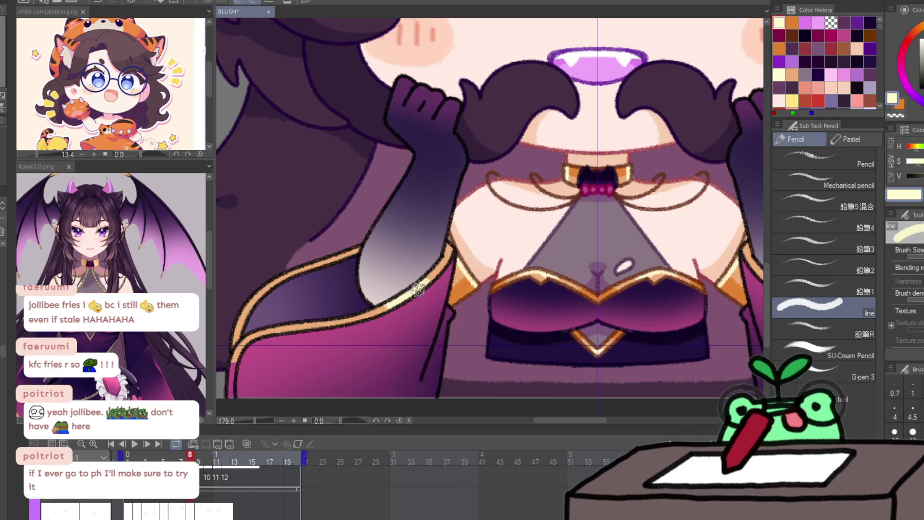
alt+click(345, 252)
drag(345, 252, 321, 261)
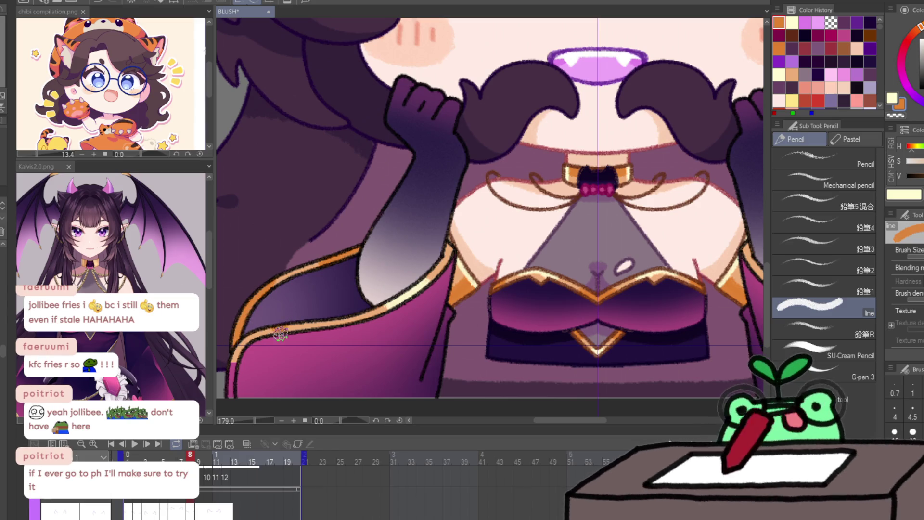
key(Right)
mouse_move(271, 353)
mouse_down()
mouse_move(295, 320)
mouse_move(260, 358)
mouse_up()
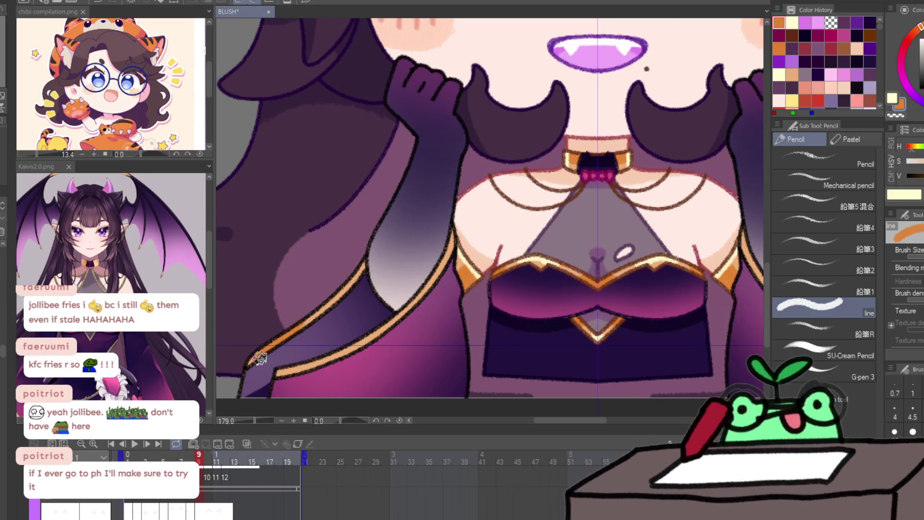
Step: On frame 9, retrace the strand's lower orange outline and add a cream highlight on the glove trim
key(Left)
key(Right)
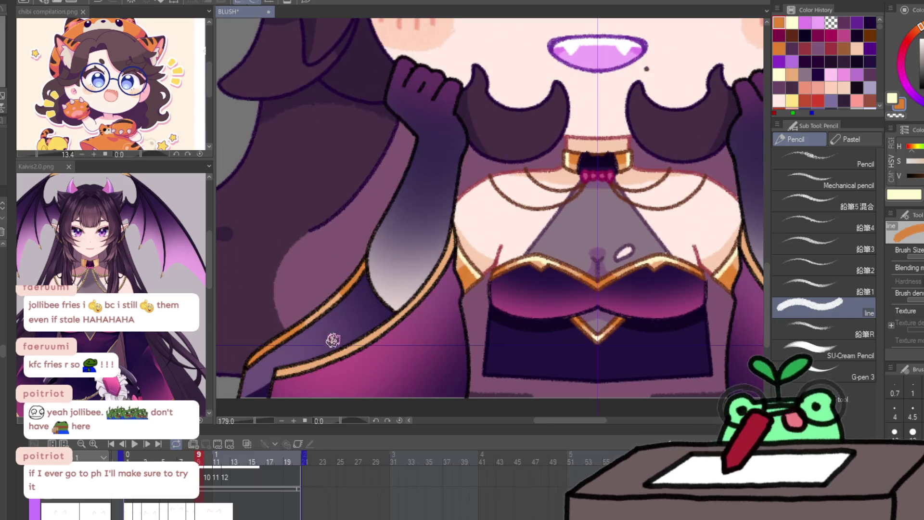
drag(365, 348, 293, 368)
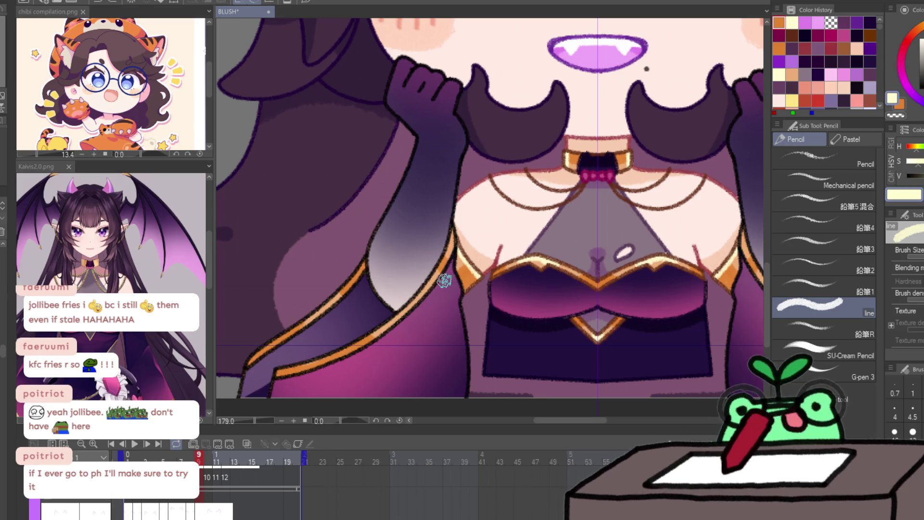
drag(429, 285, 453, 255)
key(Left)
key(Right)
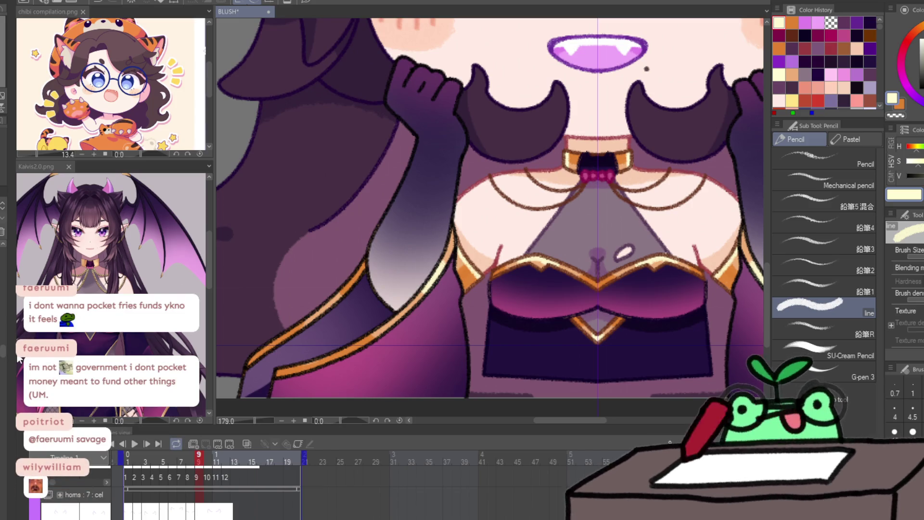
Step: Step through frames 10 and 11 with orange picked, then loop back to frame 1 with cream active
key(period)
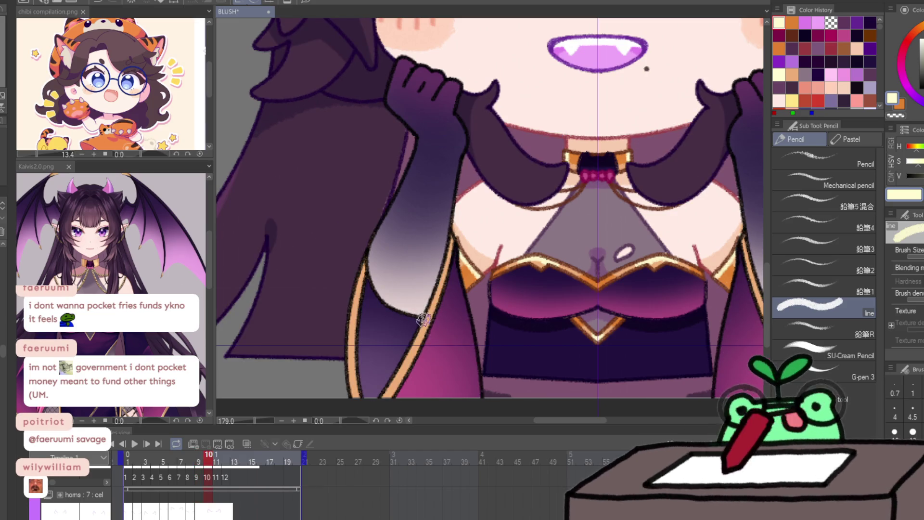
alt+click(409, 332)
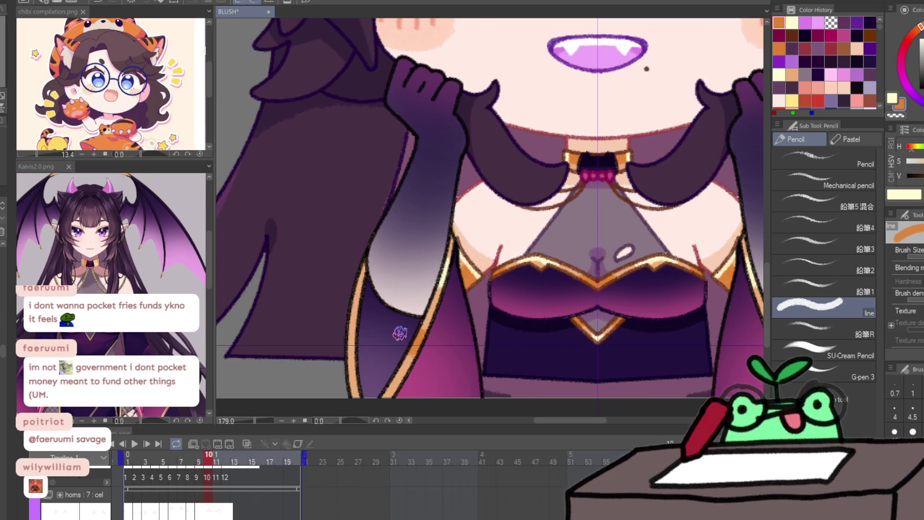
key(period)
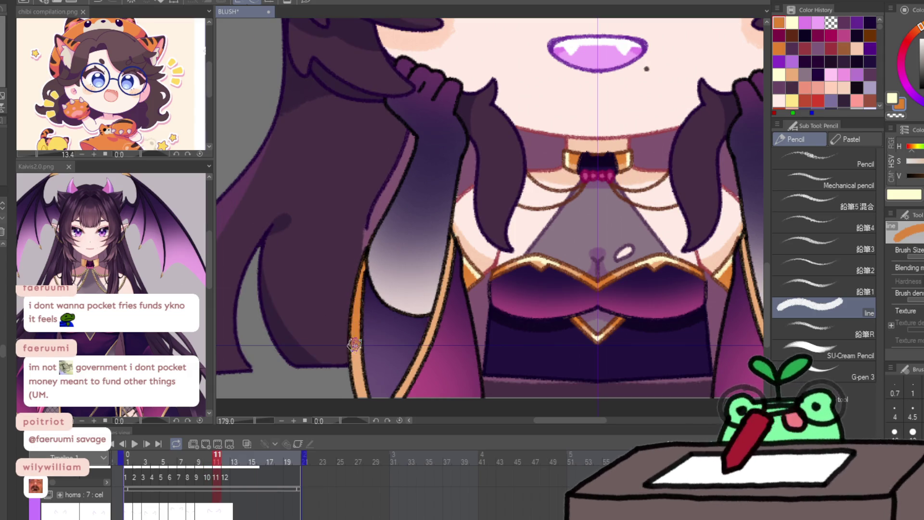
key(period)
key(comma)
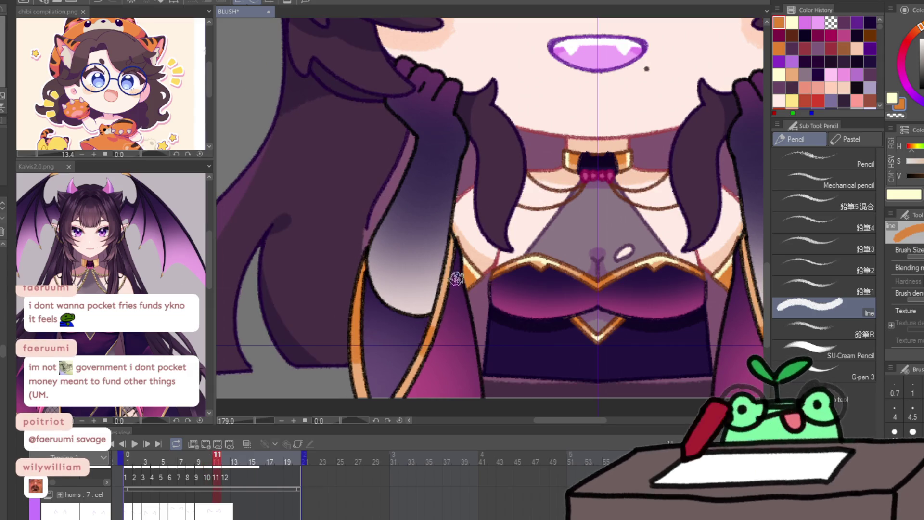
key(x)
key(period)
key(period)
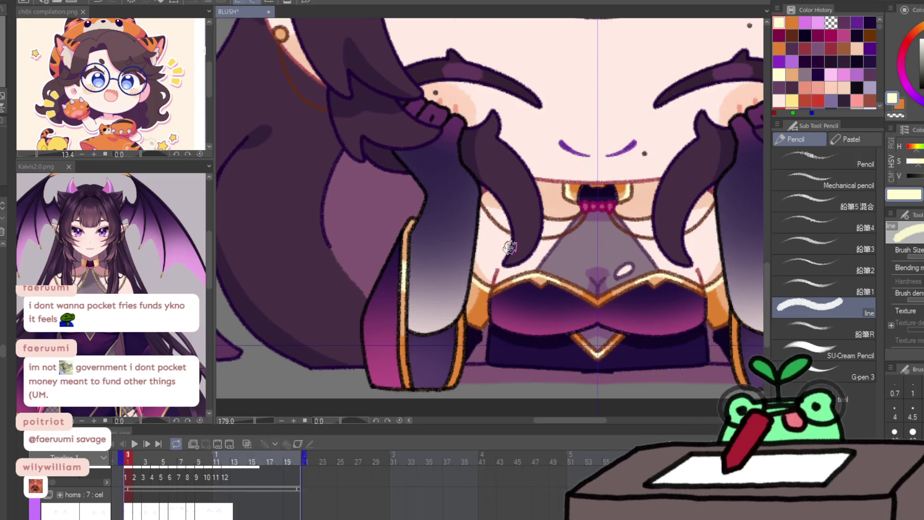
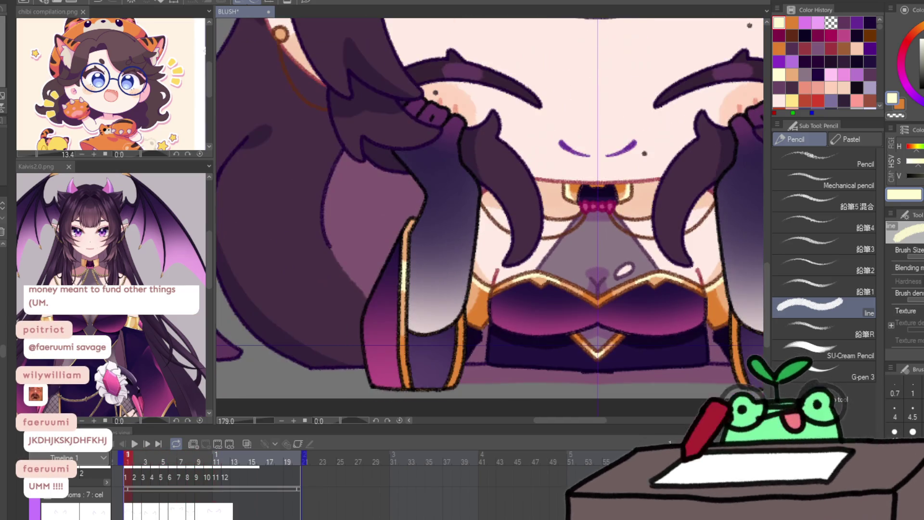
Step: Zoom out to see the whole demon-girl character, then zoom back in
scroll(474, 366, down, 3)
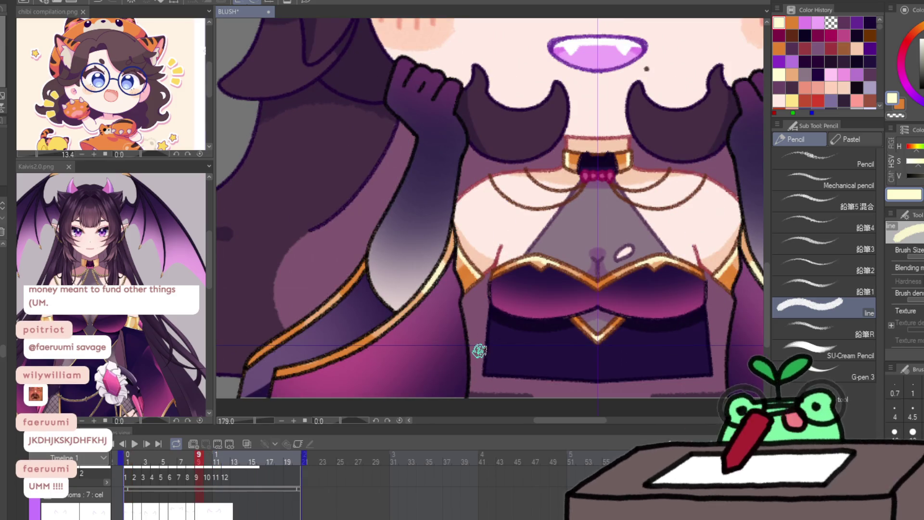
key(ctrl+space)
scroll(453, 358, down, 2)
scroll(426, 328, up, 3)
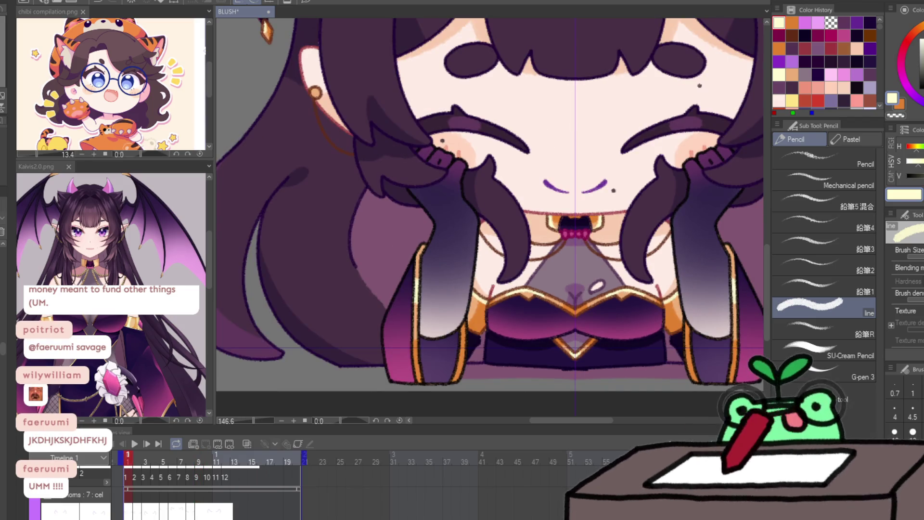
Step: Sample reddish-brown and navy, then thicken the left sleeve's outline and cuffs on frame 1
key(p)
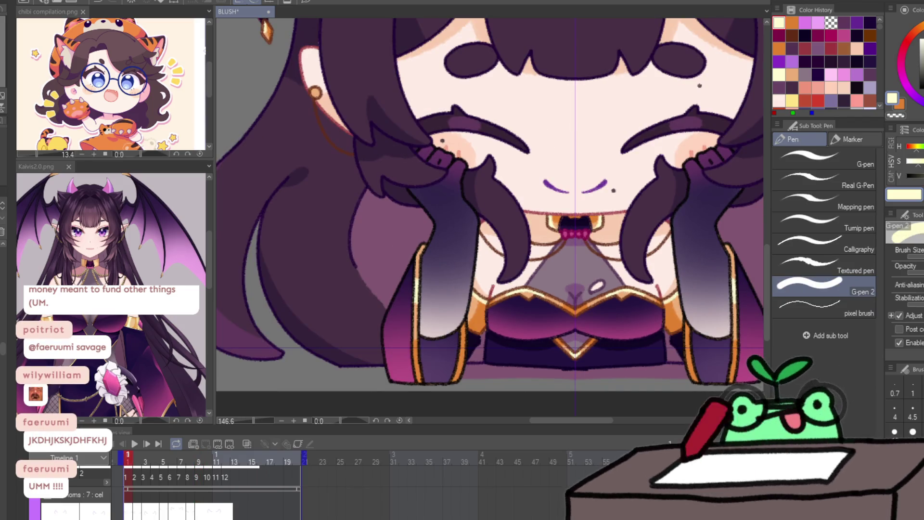
alt+click(481, 295)
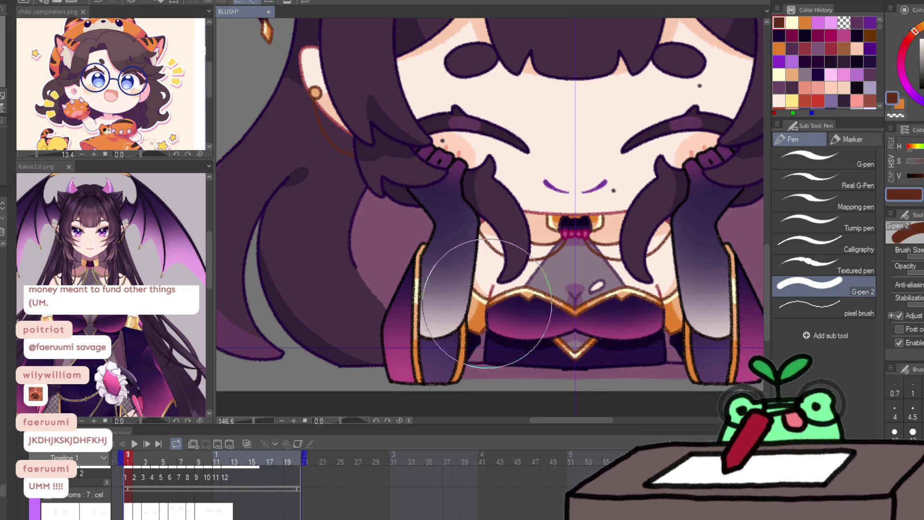
alt+click(489, 341)
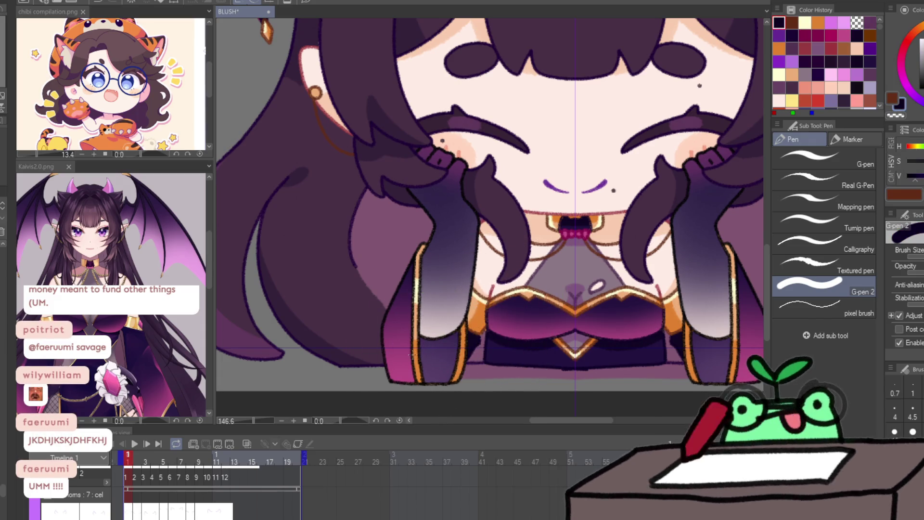
key(x)
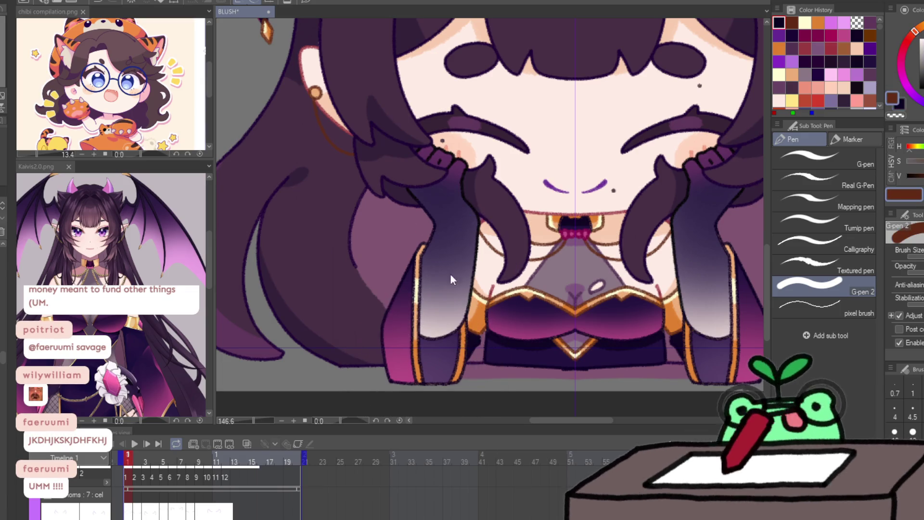
key(bracketright)
key(bracketright)
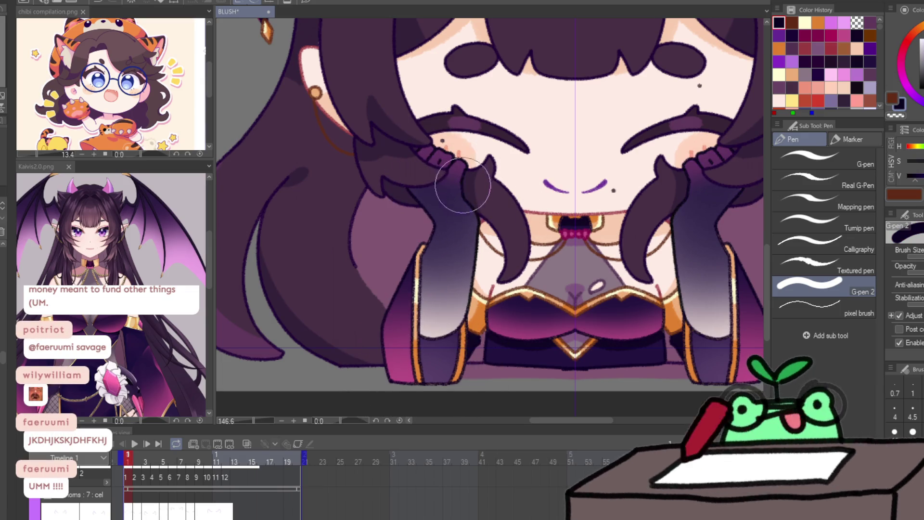
key(bracketleft)
key(bracketleft)
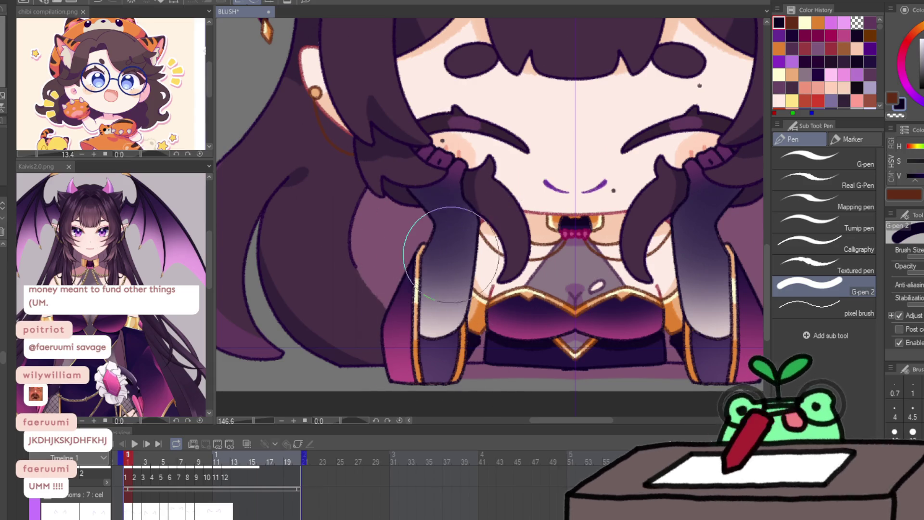
drag(439, 254, 422, 306)
scroll(419, 270, up, 3)
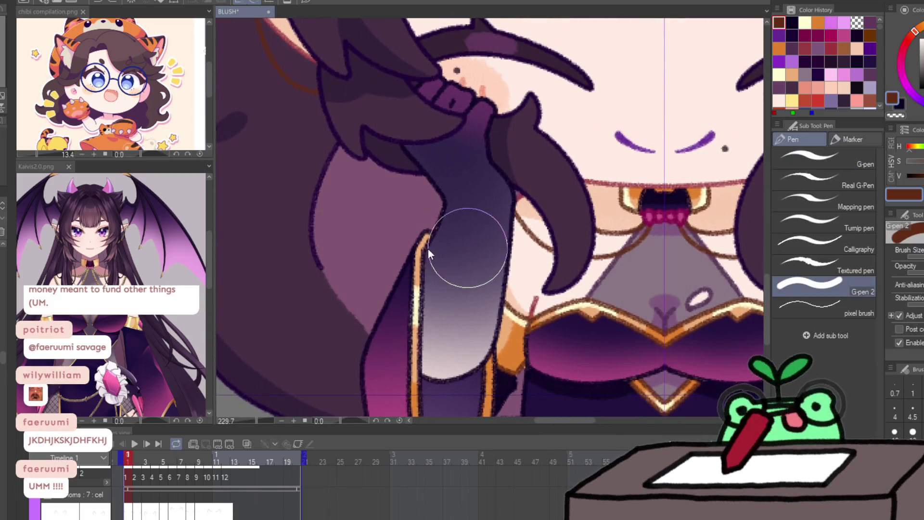
mouse_move(423, 227)
mouse_down()
mouse_move(414, 240)
mouse_move(423, 263)
mouse_move(415, 250)
mouse_move(414, 361)
mouse_up()
scroll(415, 356, down, 3)
mouse_move(413, 193)
mouse_down()
mouse_move(405, 294)
mouse_move(411, 251)
mouse_move(416, 354)
mouse_up()
drag(483, 284, 499, 260)
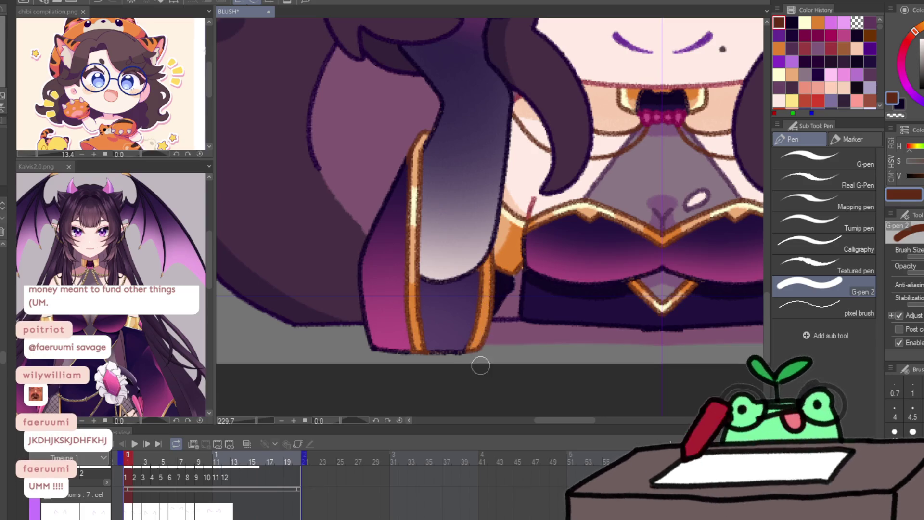
Step: On frame 2, add navy and brown sleeve strokes and an orange highlight down its left edge
key(Right)
key(x)
mouse_move(412, 197)
mouse_down()
mouse_move(402, 284)
mouse_move(412, 103)
mouse_move(485, 330)
mouse_move(497, 202)
mouse_up()
key(x)
drag(481, 279, 465, 334)
drag(510, 281, 476, 334)
key(bracketleft)
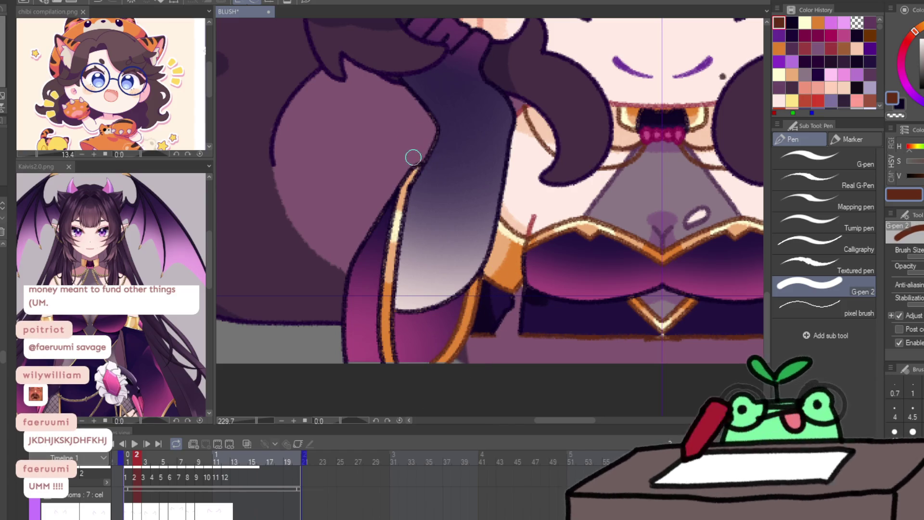
drag(414, 159, 392, 240)
drag(412, 188, 373, 330)
drag(395, 257, 380, 298)
drag(402, 231, 384, 344)
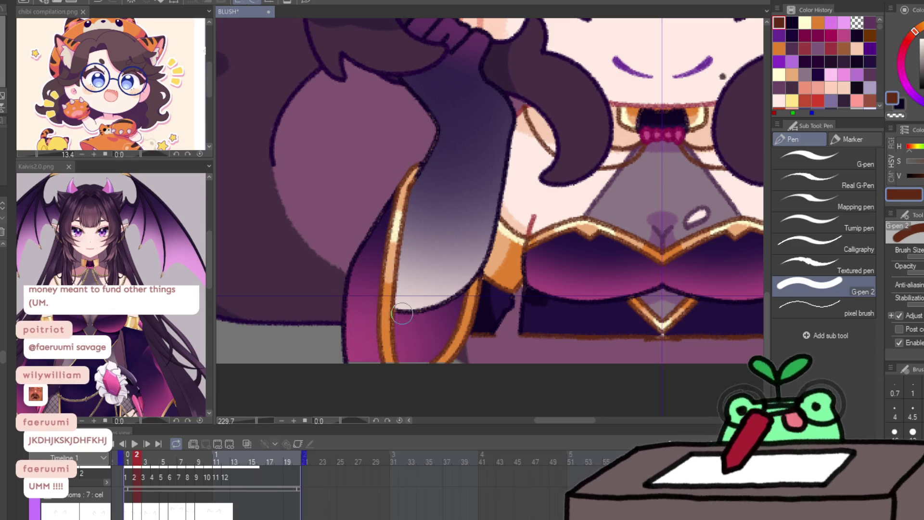
Step: On frame 3, highlight the sleeve edge, shade the lower sleeve navy, and re-outline it
key(period)
drag(413, 164, 399, 206)
key(x)
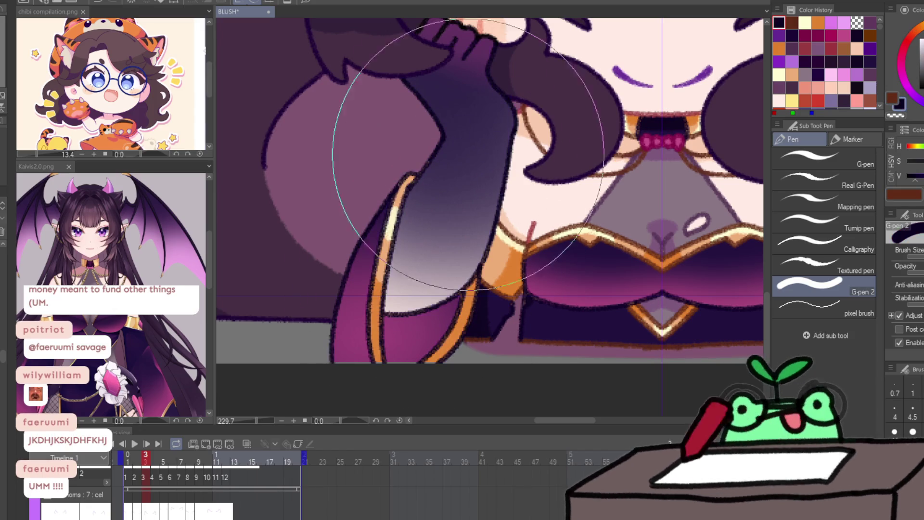
drag(476, 269, 481, 317)
key(x)
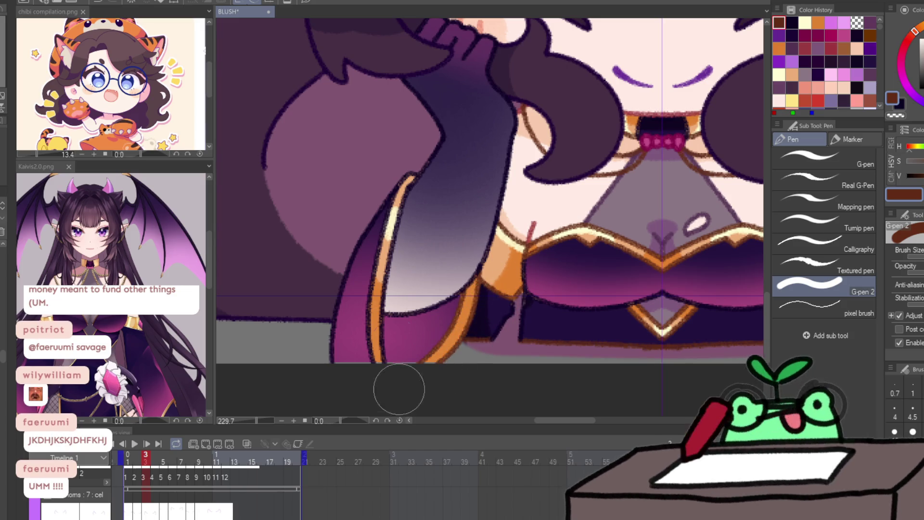
key(bracketleft)
key(bracketleft)
key(bracketleft)
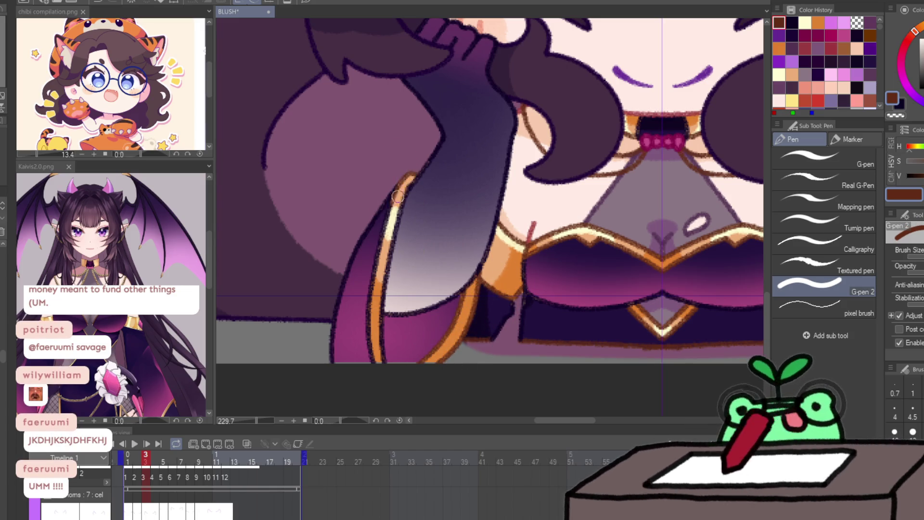
key(bracketright)
key(bracketright)
mouse_move(401, 198)
mouse_down()
mouse_move(381, 277)
mouse_move(378, 364)
mouse_up()
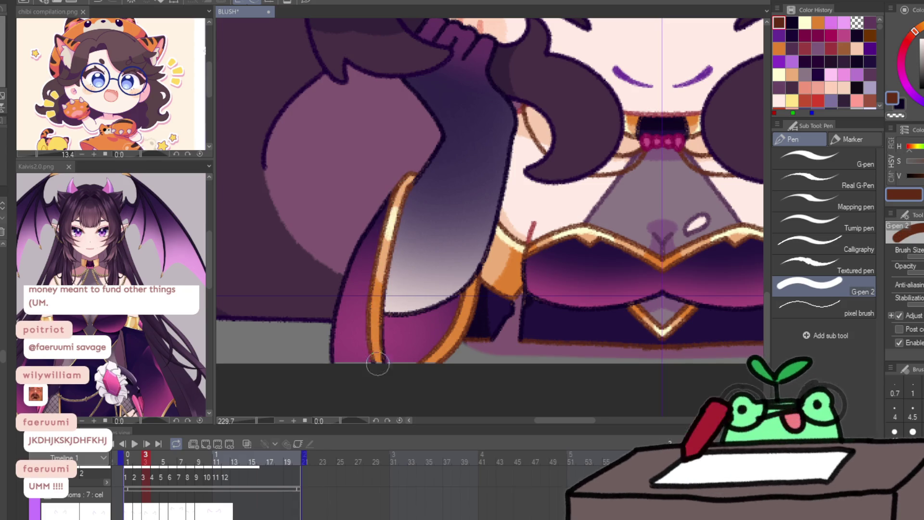
drag(380, 274, 379, 349)
scroll(441, 273, down, 5)
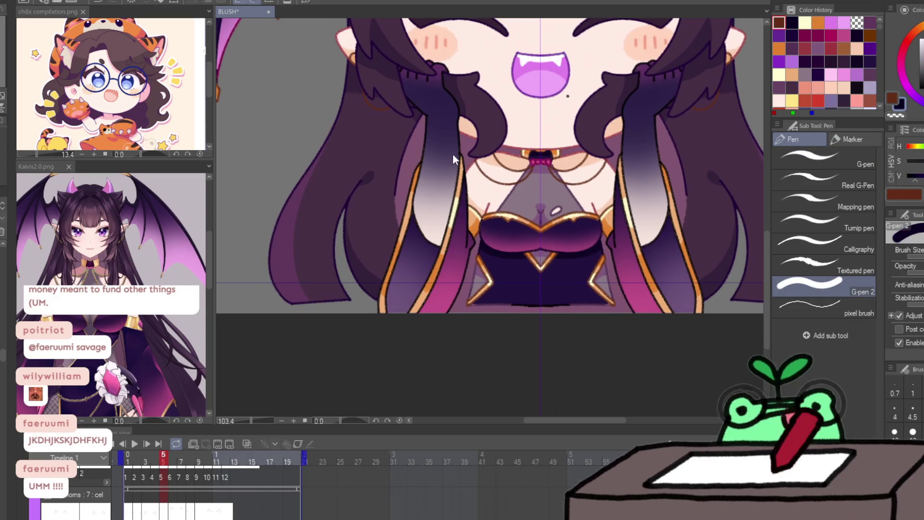
Step: Pick navy and brown, then paint a hair-strand highlight mirrored across the symmetry line
alt+click(453, 159)
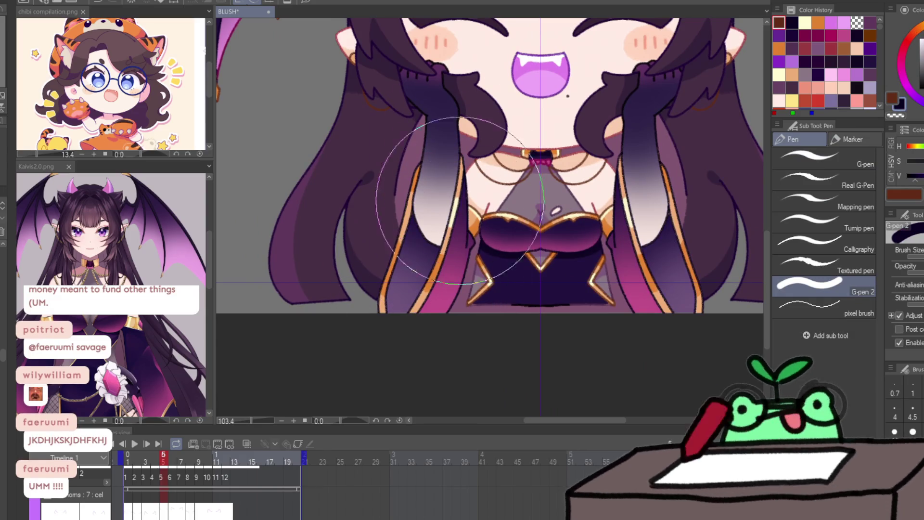
scroll(452, 255, up, 3)
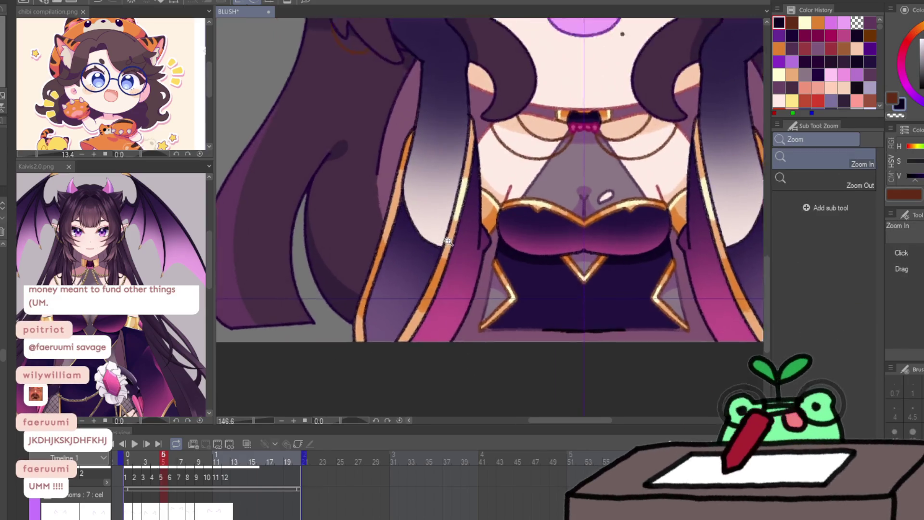
key(x)
drag(347, 374, 340, 360)
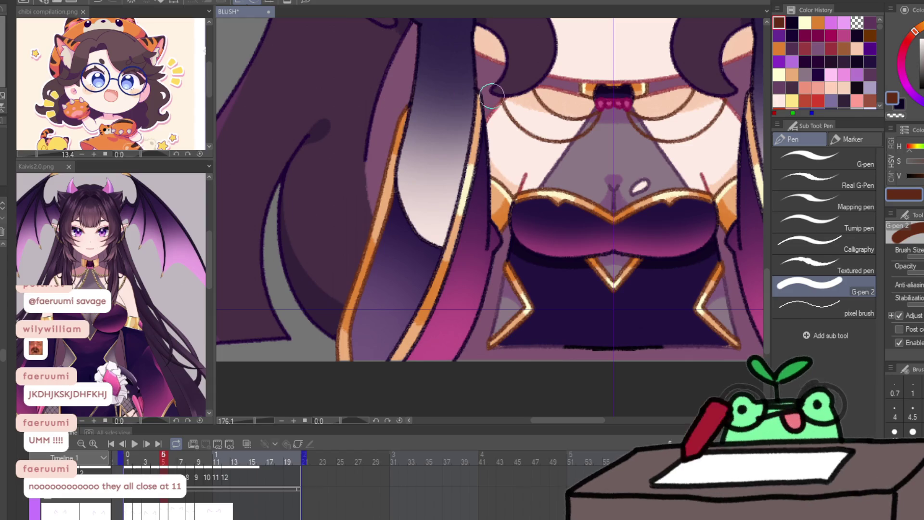
mouse_move(480, 89)
mouse_down()
mouse_move(462, 225)
mouse_move(391, 367)
mouse_up()
Step: Shade the hair with the dark colour, zoom in on the left hair, and move to frame 7
scroll(422, 319, down, 2)
drag(464, 243, 444, 158)
mouse_move(435, 197)
mouse_down()
mouse_move(376, 82)
mouse_move(342, 175)
mouse_move(423, 269)
mouse_move(452, 183)
mouse_move(361, 309)
mouse_move(392, 244)
mouse_move(382, 258)
mouse_up()
key(ctrl+space)
click(408, 190)
mouse_move(409, 190)
mouse_down()
mouse_move(393, 79)
mouse_move(412, 158)
mouse_up()
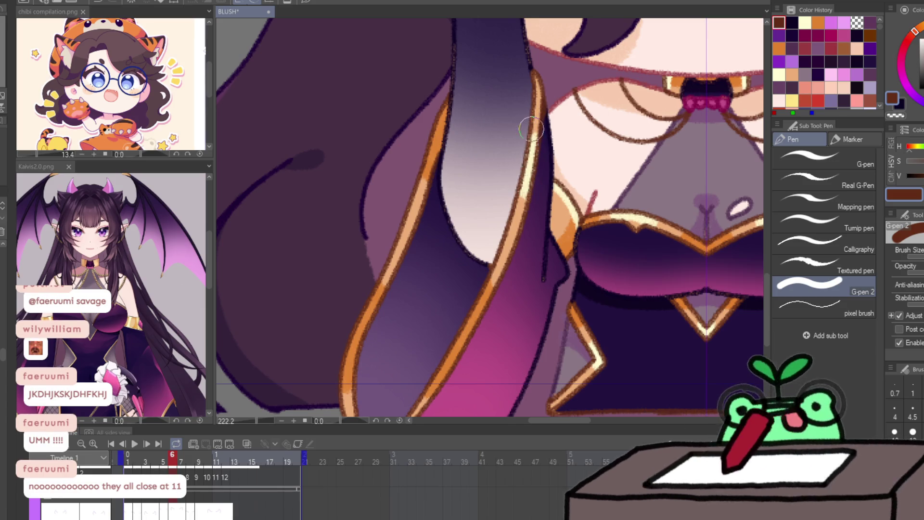
key(Right)
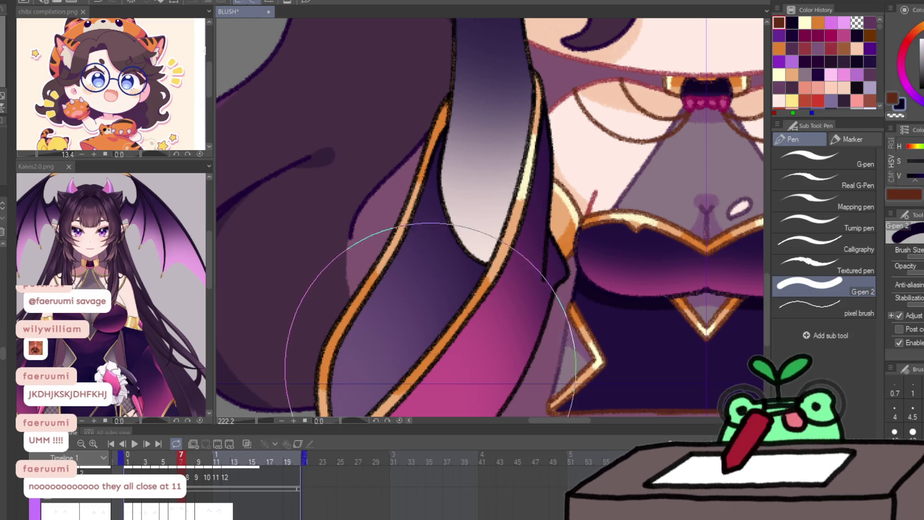
scroll(434, 345, down, 1)
scroll(433, 345, down, 1)
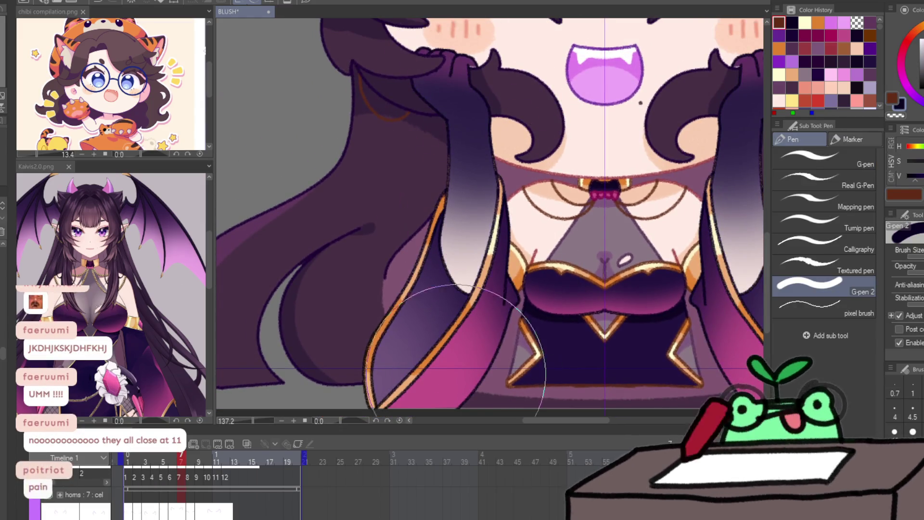
Step: Add pale orange highlights along the left and right orange sleeve outlines
key(bracketleft)
key(bracketleft)
key(bracketleft)
key(x)
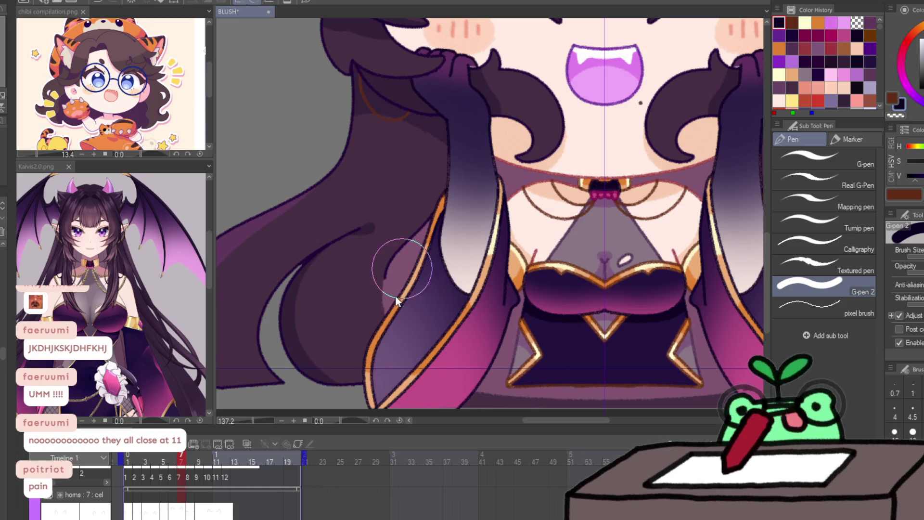
scroll(415, 224, up, 2)
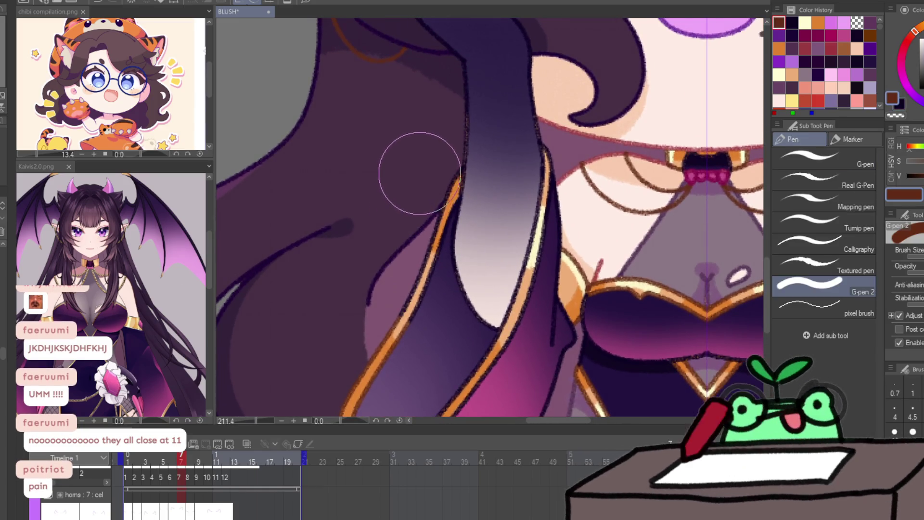
drag(406, 193, 394, 362)
key(bracketleft)
key(bracketleft)
key(bracketleft)
mouse_move(548, 151)
mouse_down()
mouse_move(515, 326)
mouse_move(547, 216)
mouse_up()
key(bracketright)
key(bracketright)
key(bracketright)
key(bracketleft)
key(bracketleft)
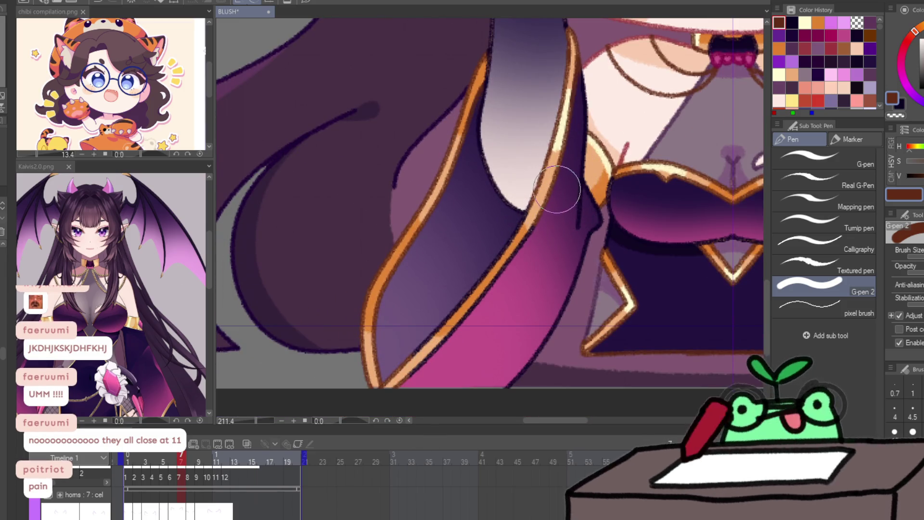
mouse_move(542, 225)
mouse_down()
mouse_move(489, 295)
mouse_move(388, 373)
mouse_up()
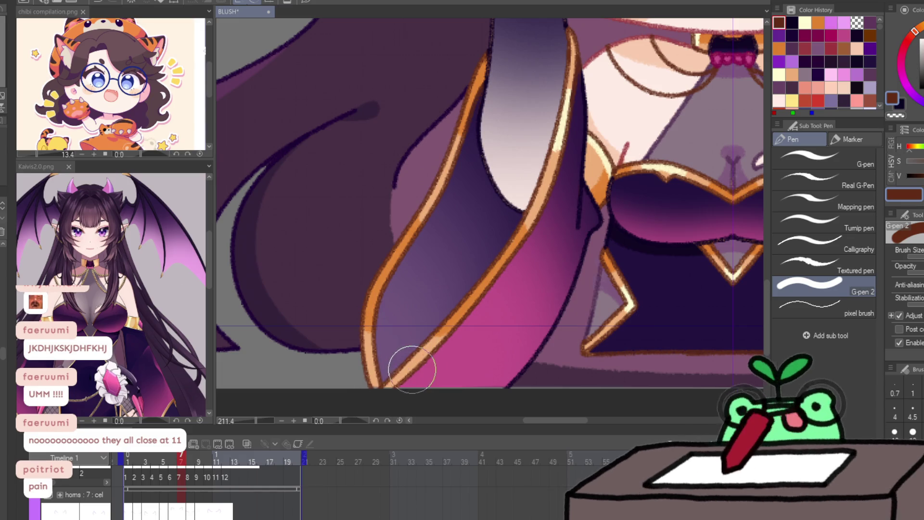
Step: Step through frames 8 to 11 adding a navy stroke and a brown touch-up, returning to frame 9
key(ctrl+Right)
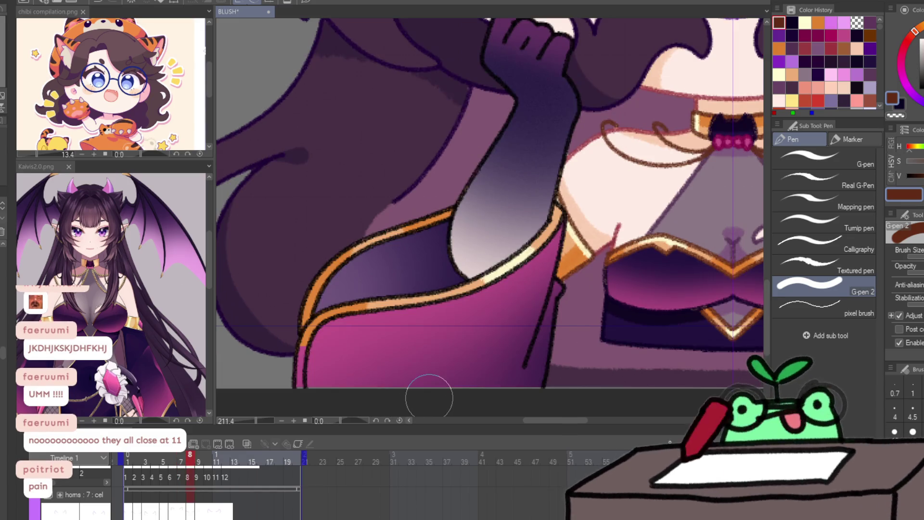
key(x)
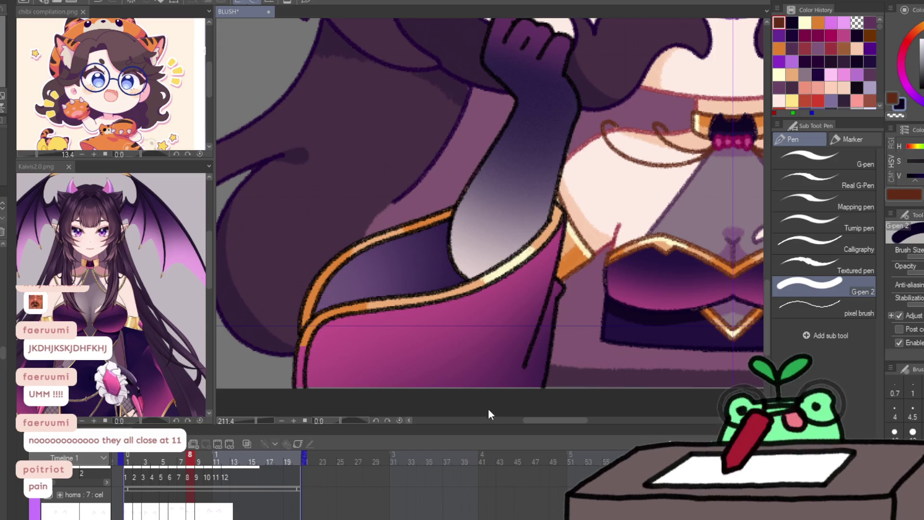
drag(526, 279, 506, 289)
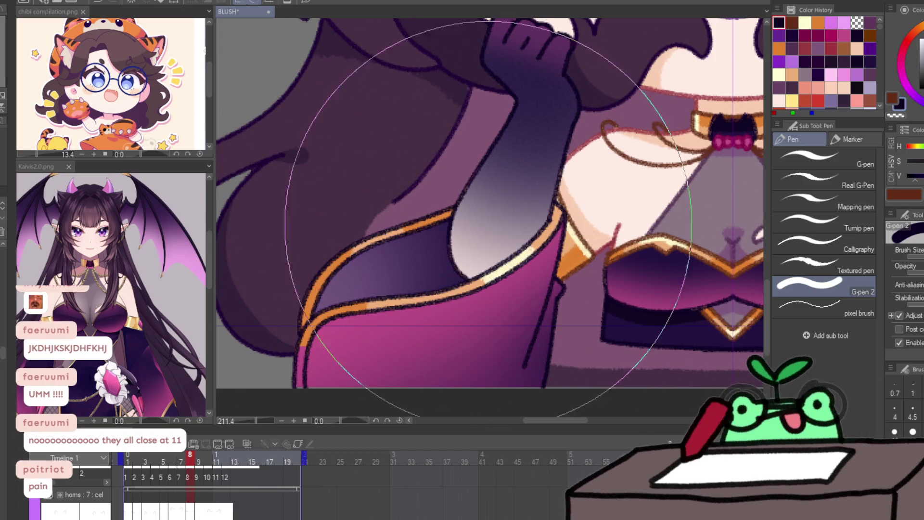
key(ctrl+Right)
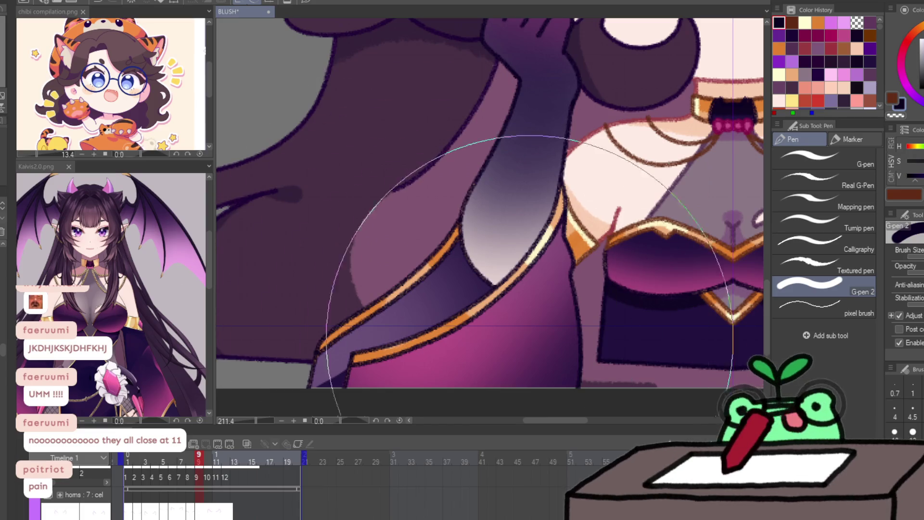
key(ctrl+Right)
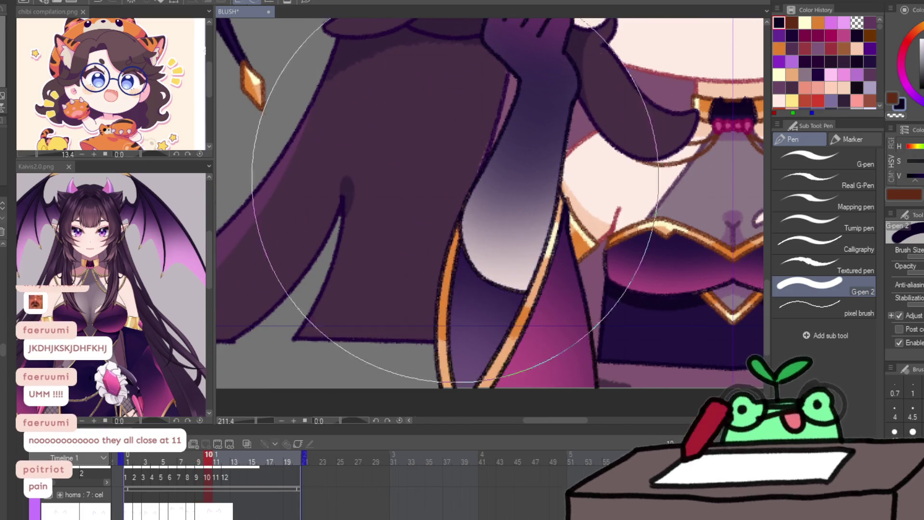
key(ctrl+Right)
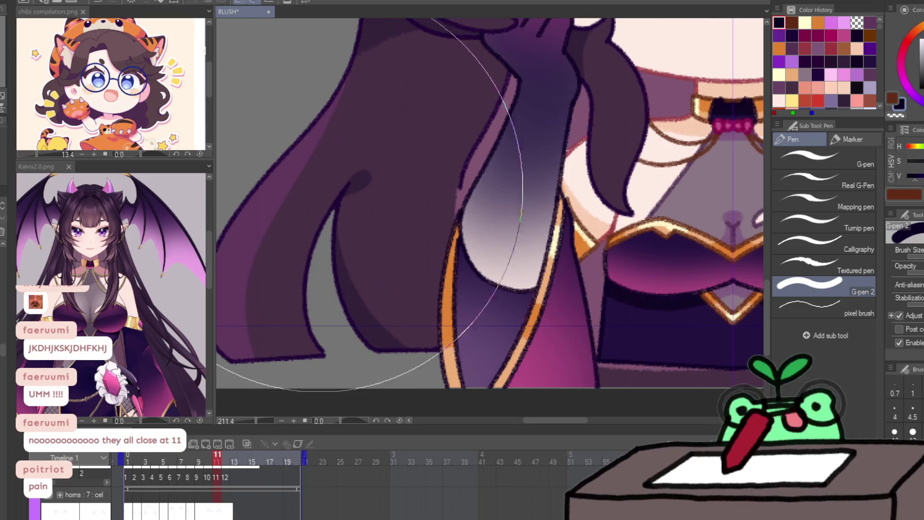
key(bracketleft)
key(bracketleft)
key(bracketleft)
mouse_move(440, 206)
mouse_down()
mouse_move(433, 247)
mouse_move(440, 225)
mouse_move(455, 380)
mouse_move(563, 232)
mouse_move(567, 196)
mouse_move(552, 250)
mouse_up()
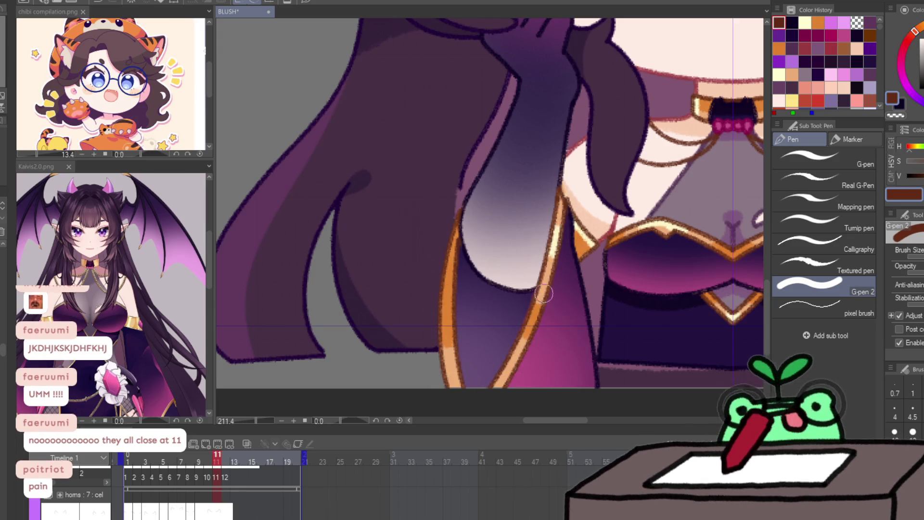
key(ctrl+Left)
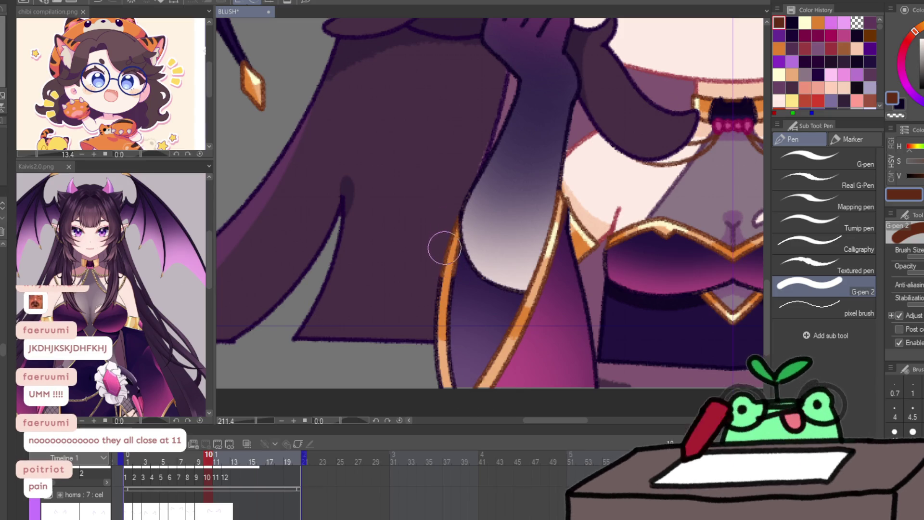
key(comma)
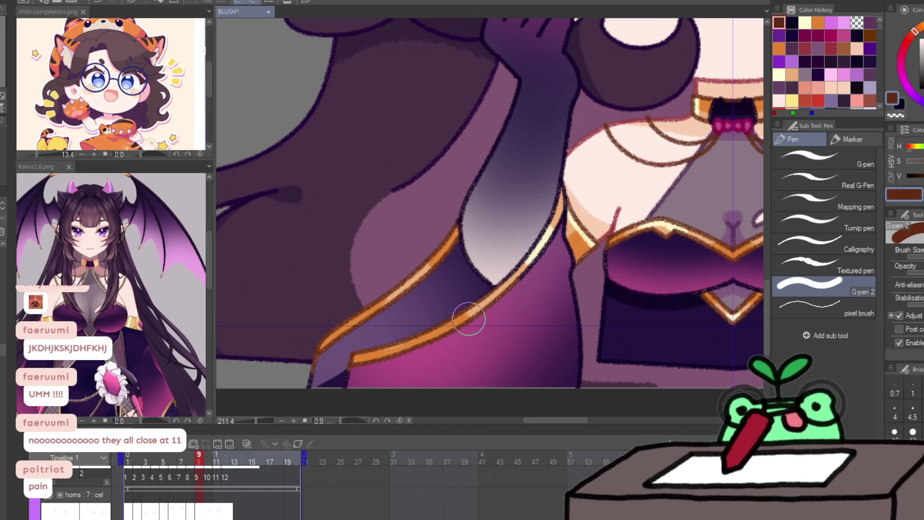
Step: Brighten the sleeve trim with orange highlights on frames 9 and 8
drag(571, 186, 527, 267)
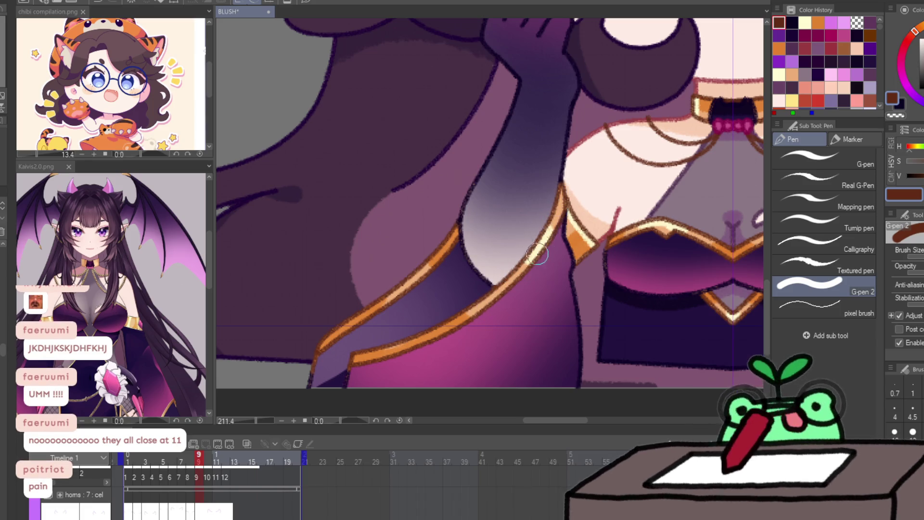
key(ctrl+Right)
key(ctrl+Left)
key(ctrl+Left)
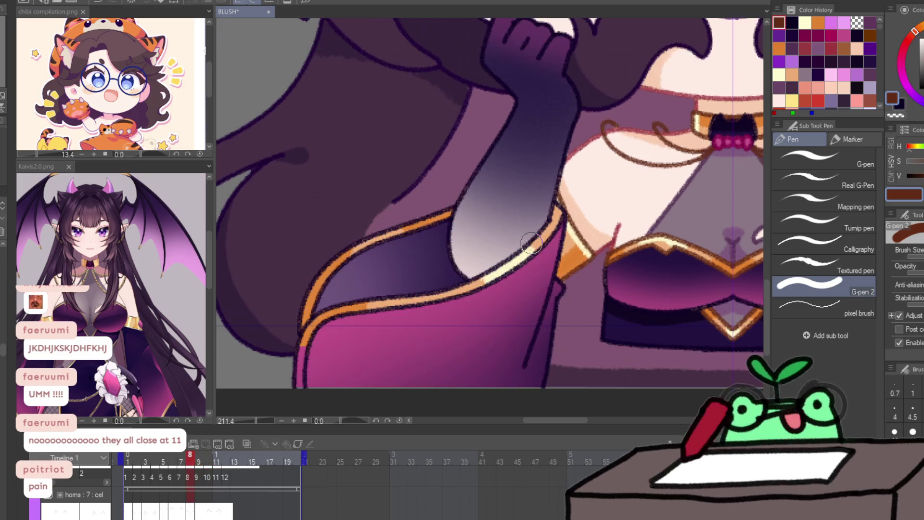
mouse_move(451, 210)
mouse_down()
mouse_move(412, 244)
mouse_move(340, 268)
mouse_move(340, 314)
mouse_move(454, 310)
mouse_move(518, 262)
mouse_up()
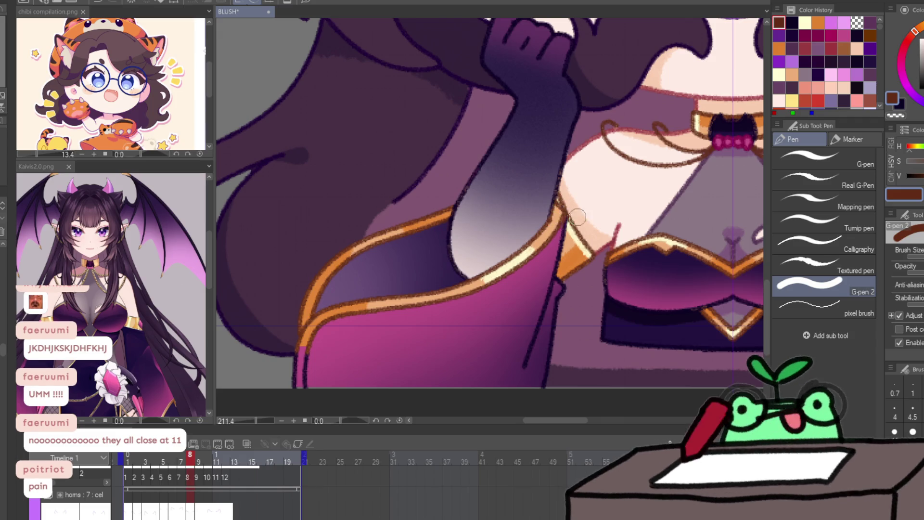
key(ctrl+Left)
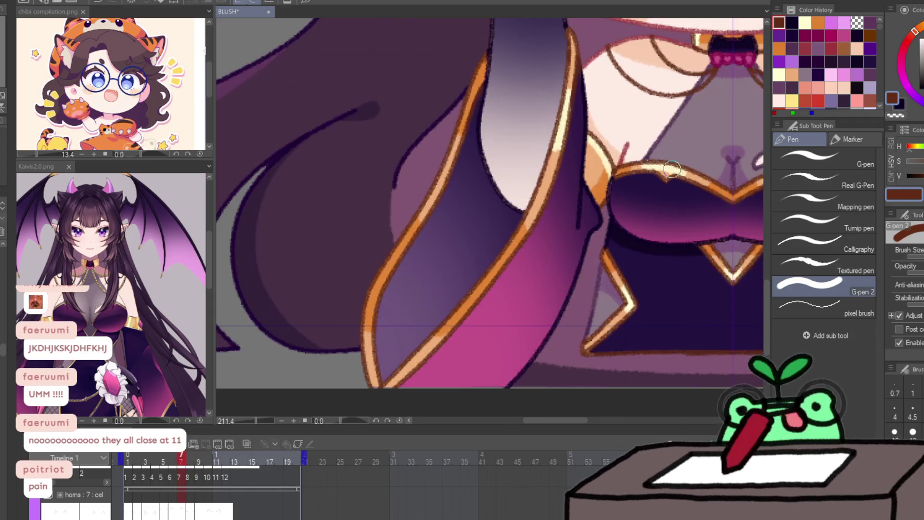
scroll(531, 289, down, 5)
scroll(531, 289, up, 2)
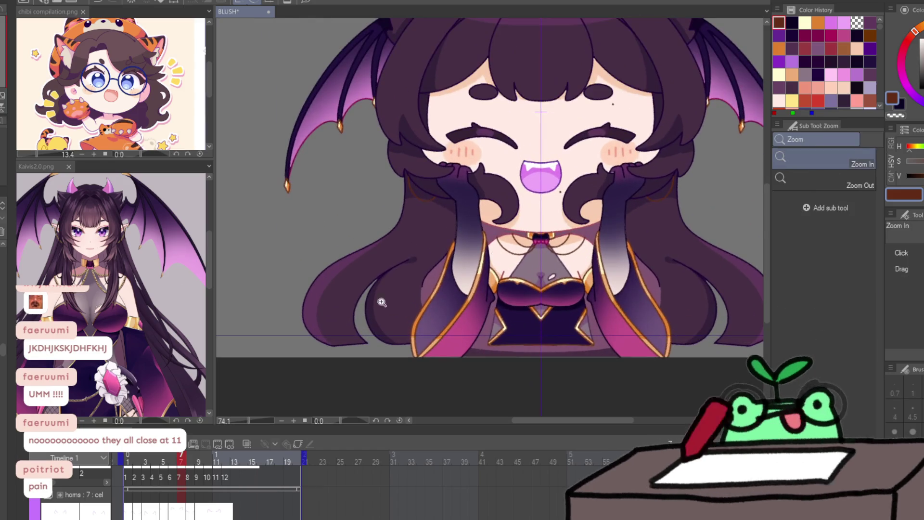
drag(589, 303, 527, 371)
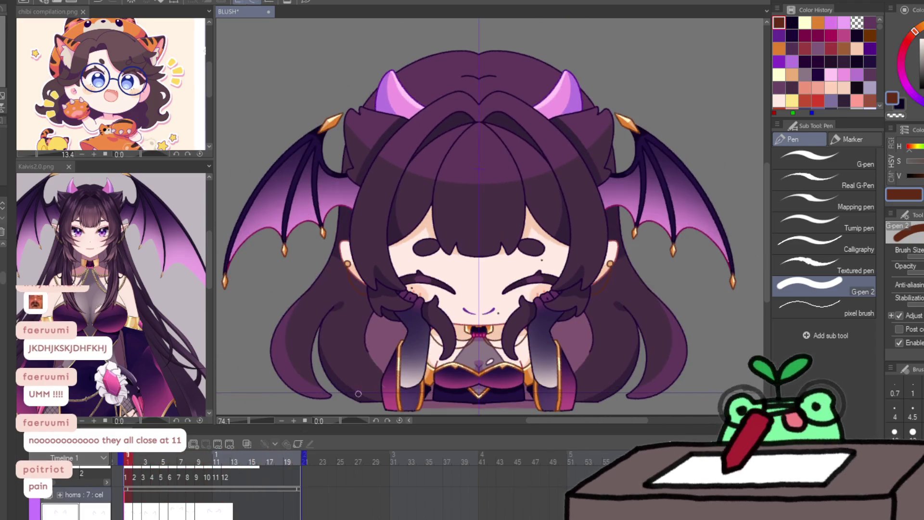
click(490, 349)
key(p)
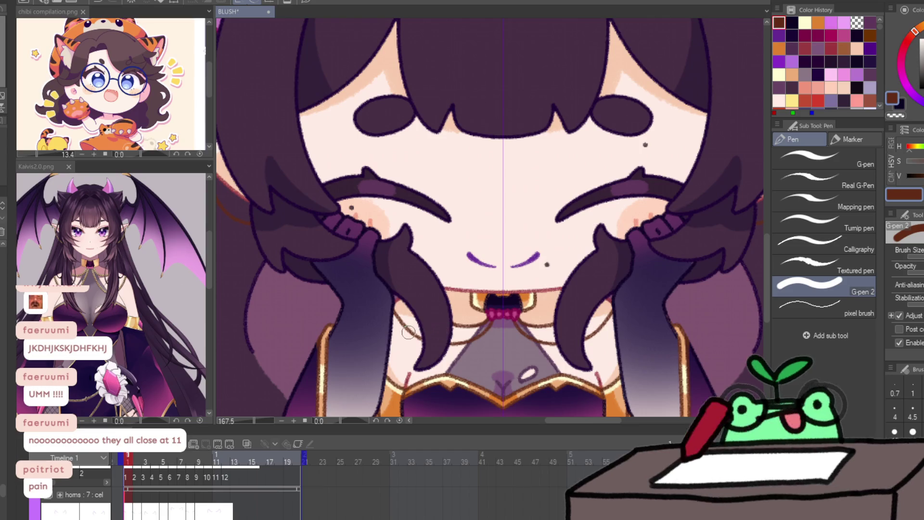
click(816, 23)
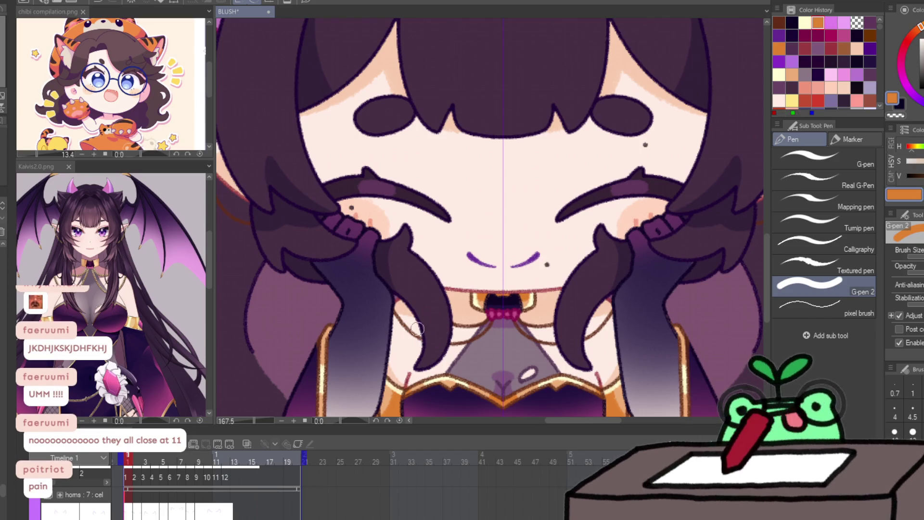
drag(421, 338, 585, 338)
key(ctrl+z)
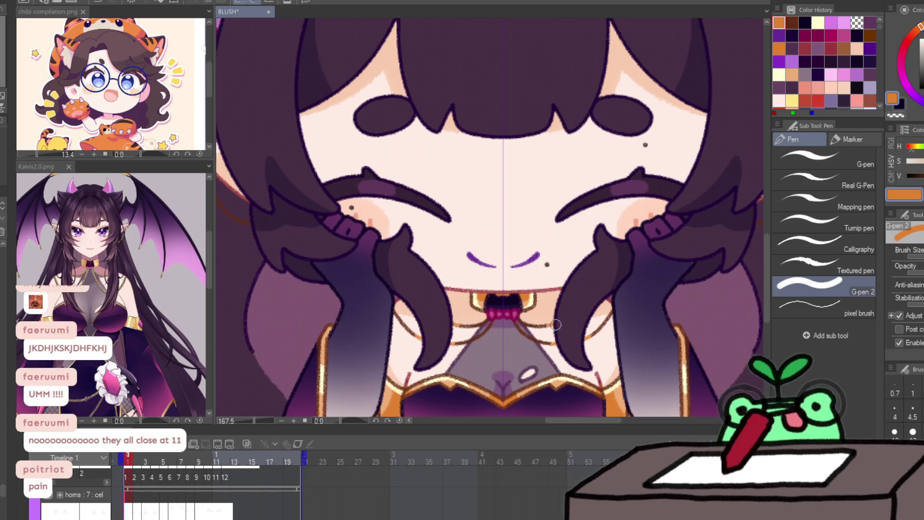
key(Right)
key(Left)
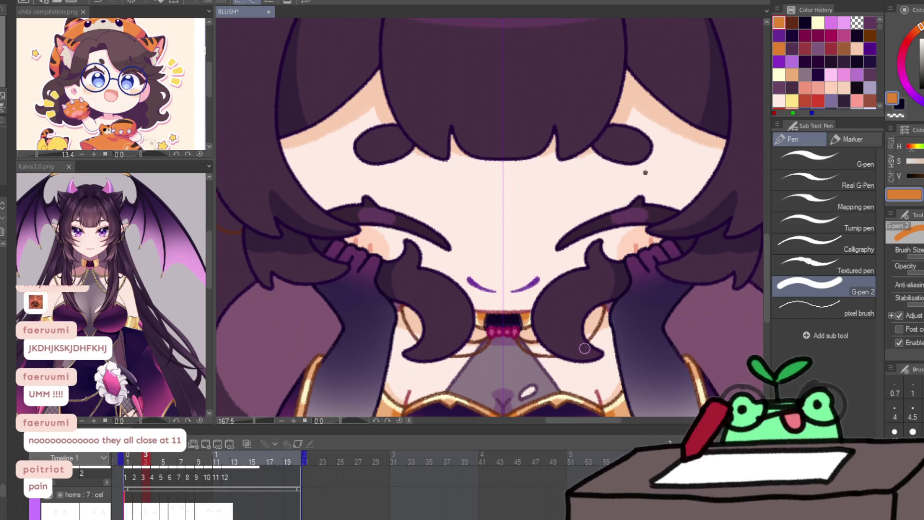
key(Right)
key(Left)
key(Right)
key(Right)
key(Right)
key(Right)
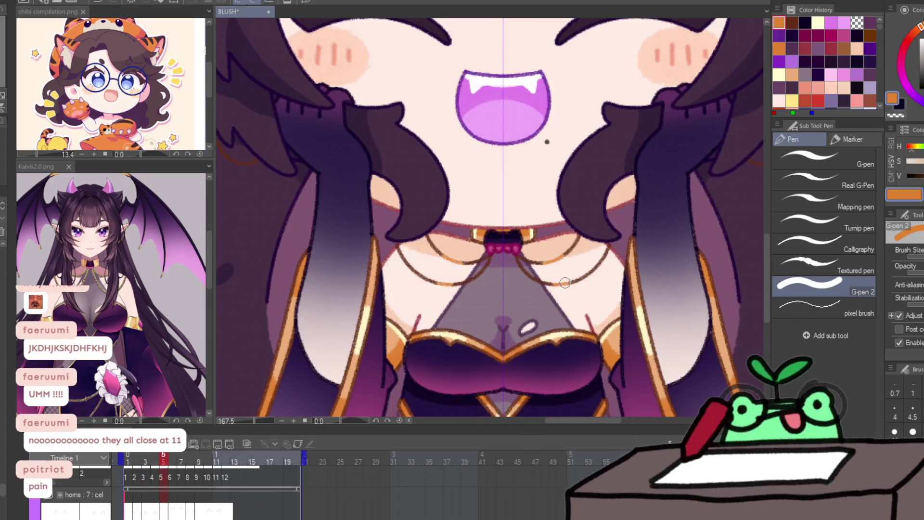
key(Right)
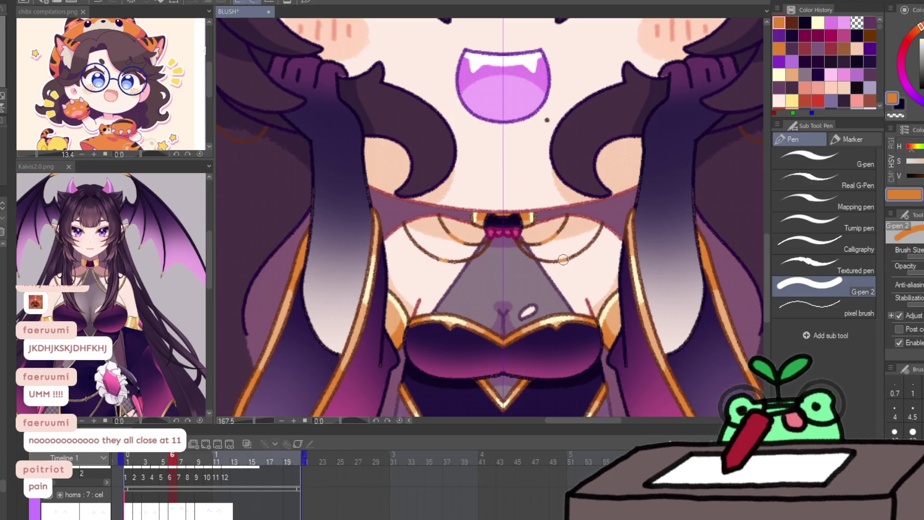
key(Right)
key(Right)
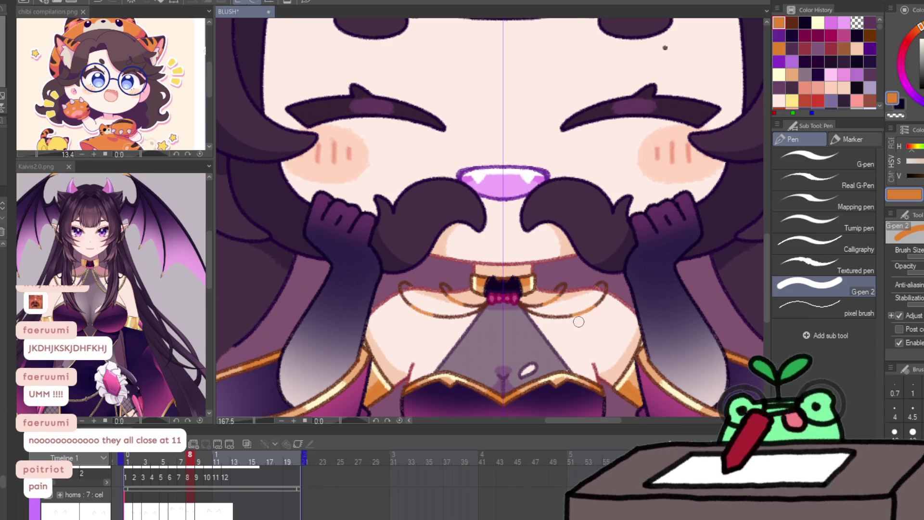
key(Right)
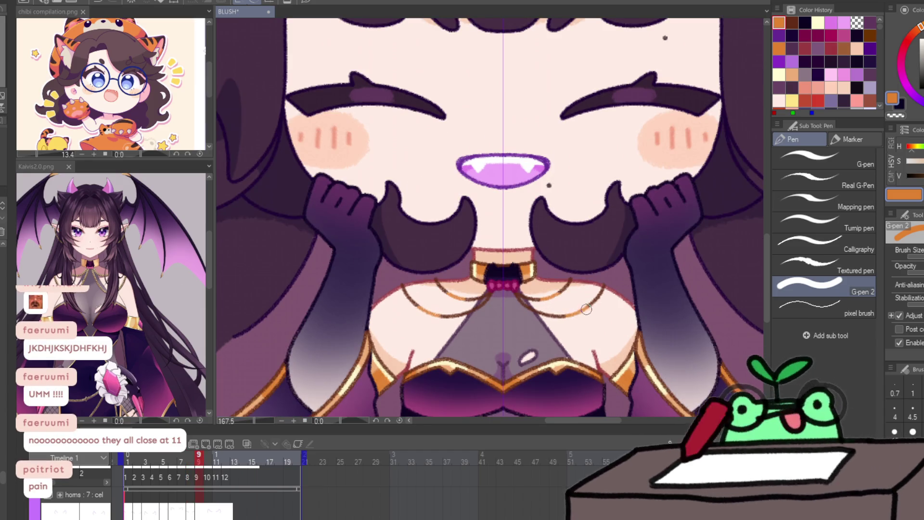
scroll(586, 309, down, 5)
key(p)
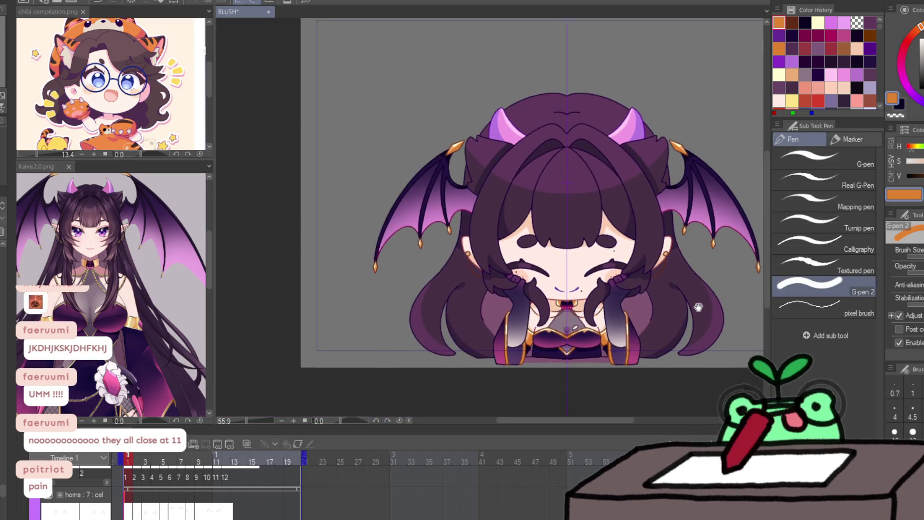
scroll(563, 268, up, 4)
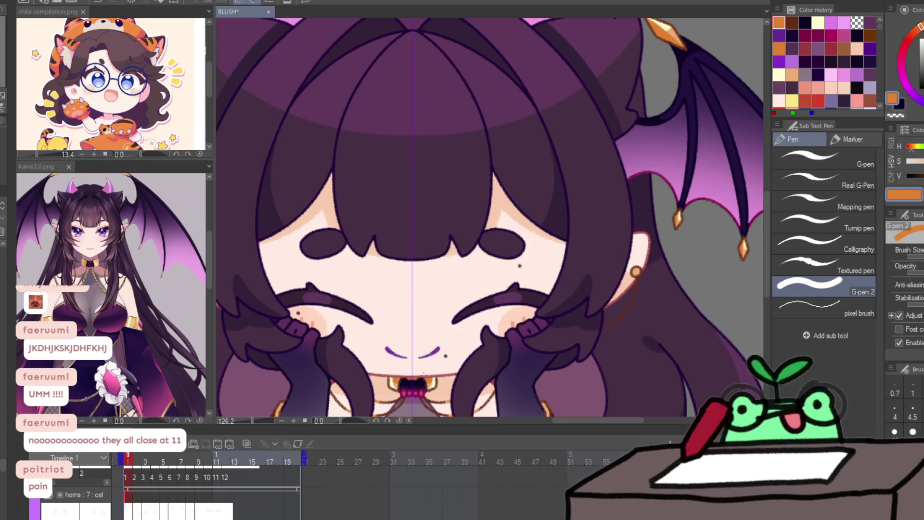
Step: Sample crimson from the mouth line and repaint the face dots, stepping through frames 2 to 9
alt+click(427, 370)
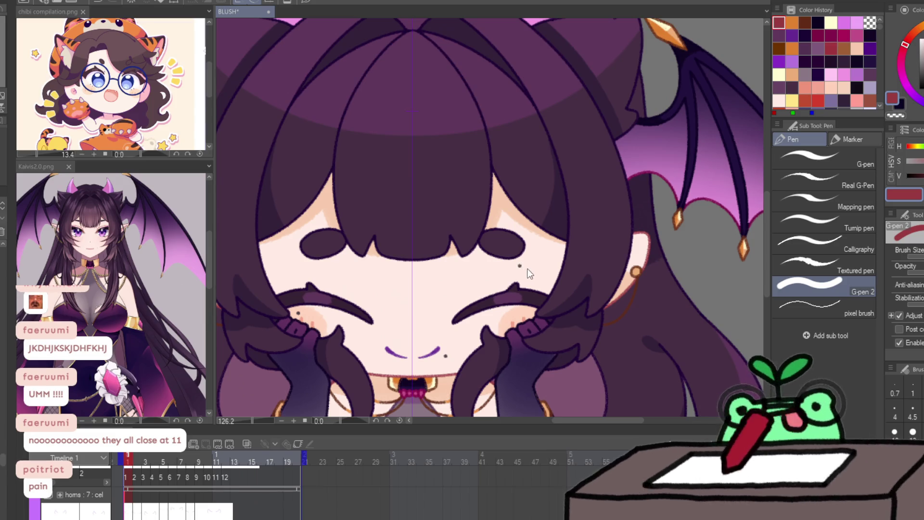
mouse_move(525, 269)
mouse_down()
mouse_move(445, 355)
mouse_move(297, 313)
mouse_up()
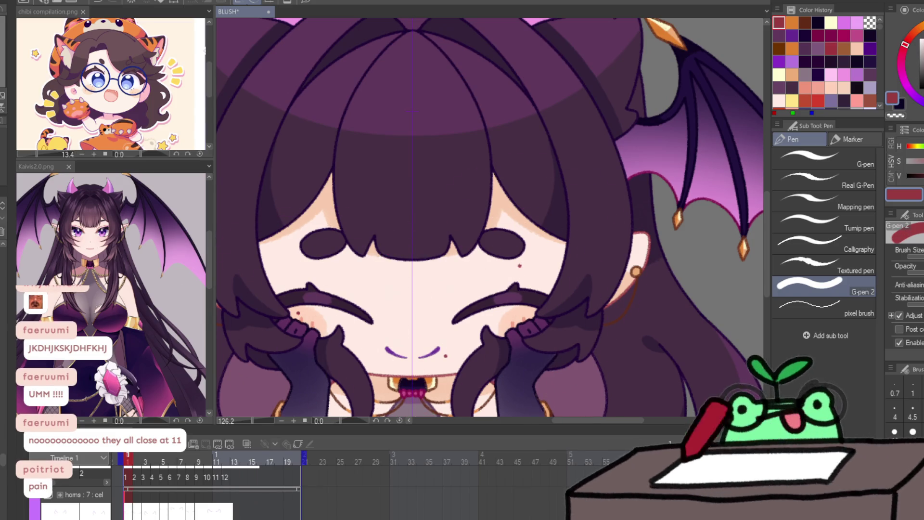
key(ctrl+Right)
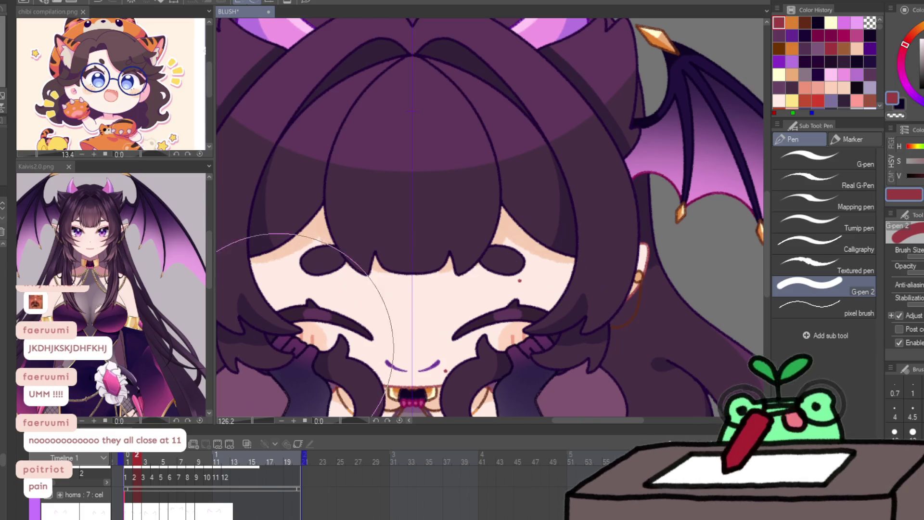
key(ctrl+Right)
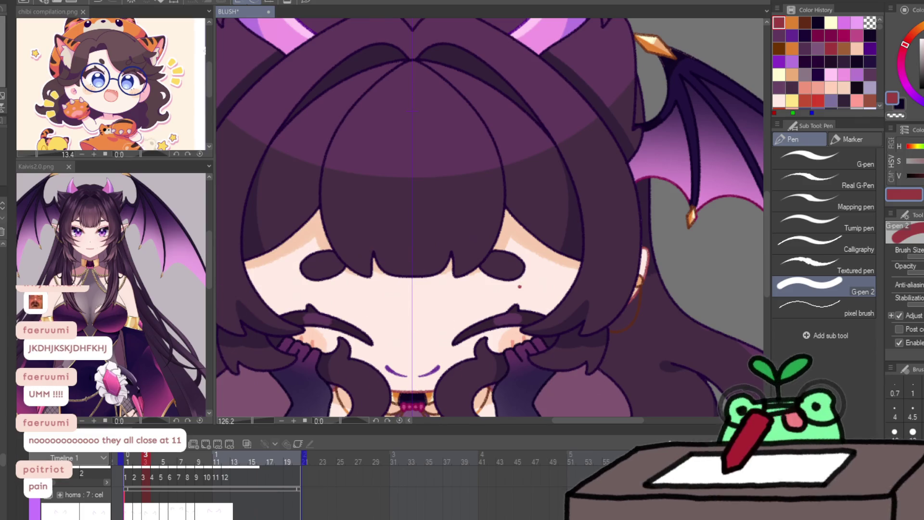
key(ctrl+Right)
key(ctrl+Right)
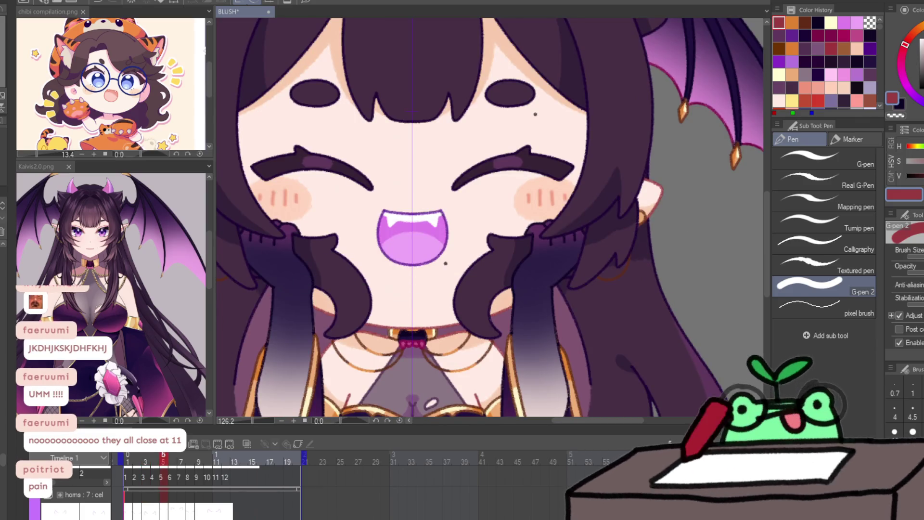
key(ctrl+Right)
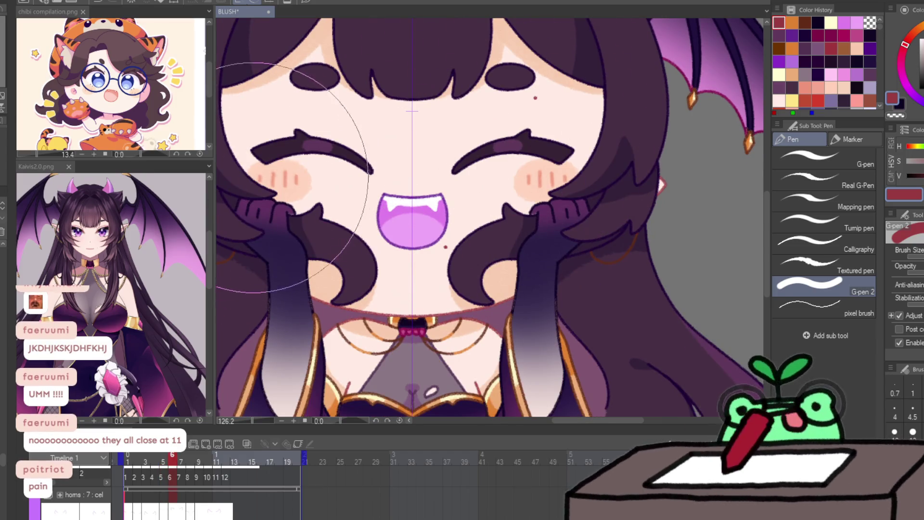
key(ctrl+Right)
key(ctrl+Right)
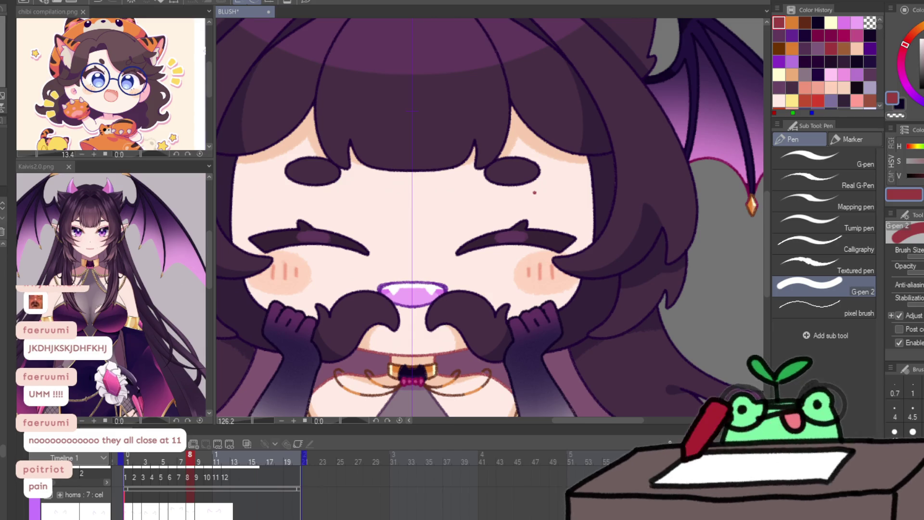
key(Right)
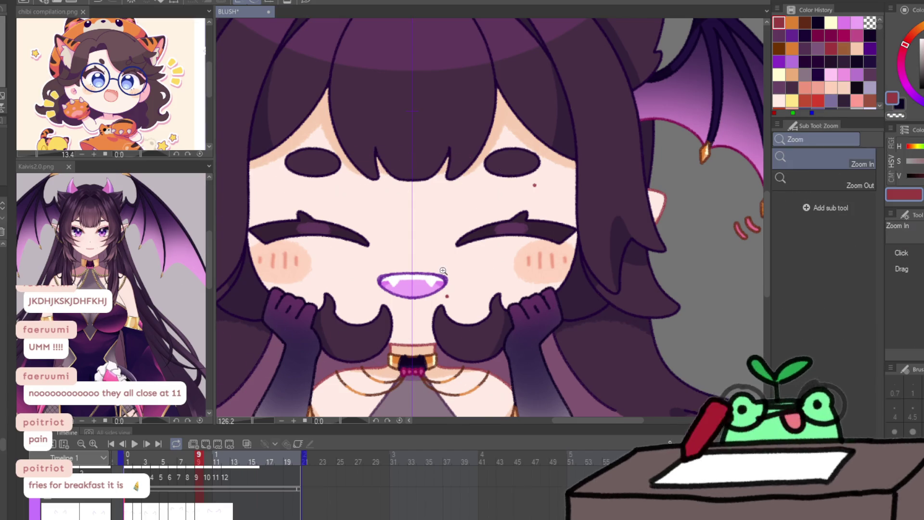
Step: Preview the animation playback, then stop on frame 9
scroll(433, 274, down, 3)
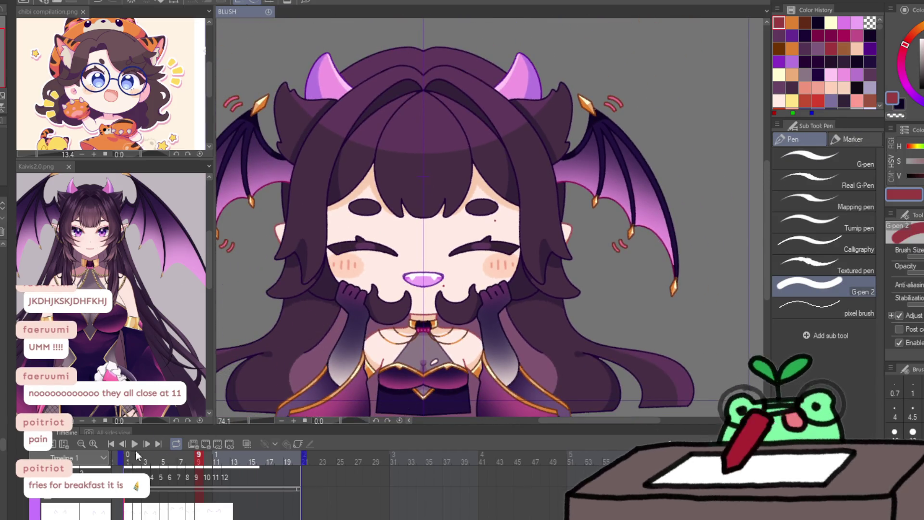
click(134, 444)
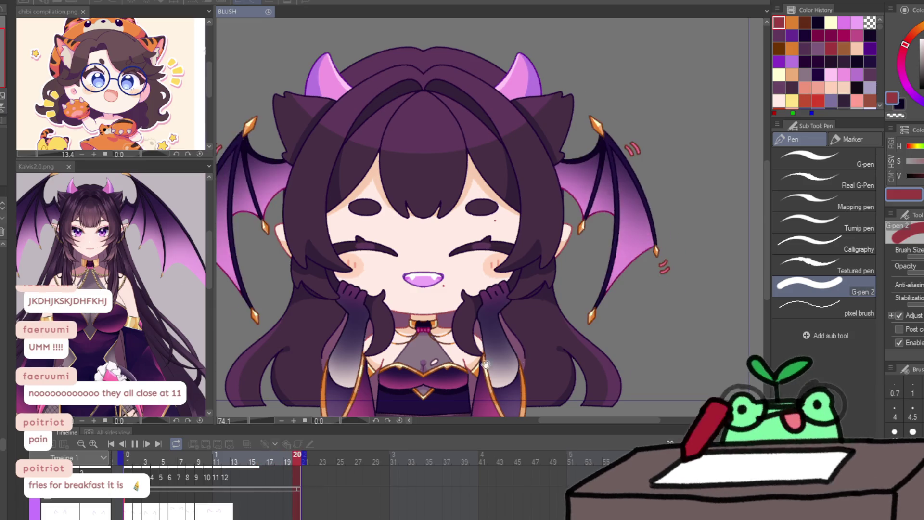
click(196, 459)
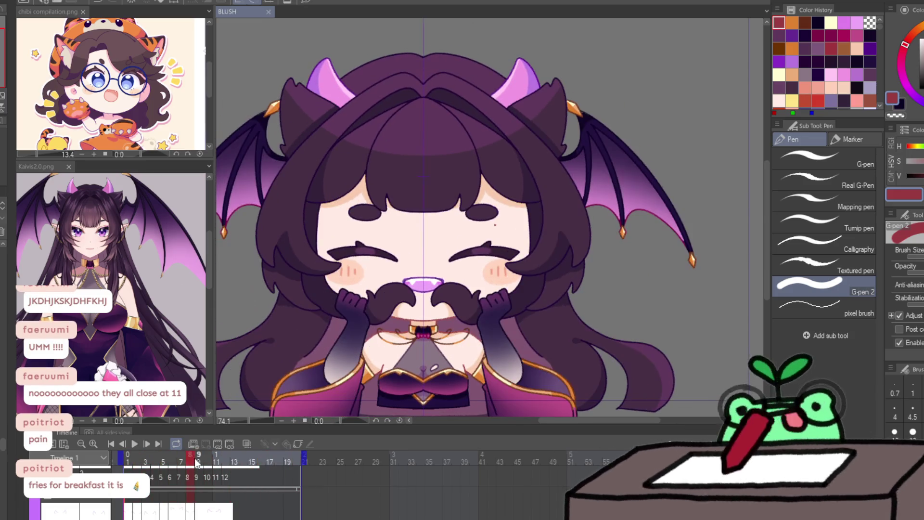
click(198, 460)
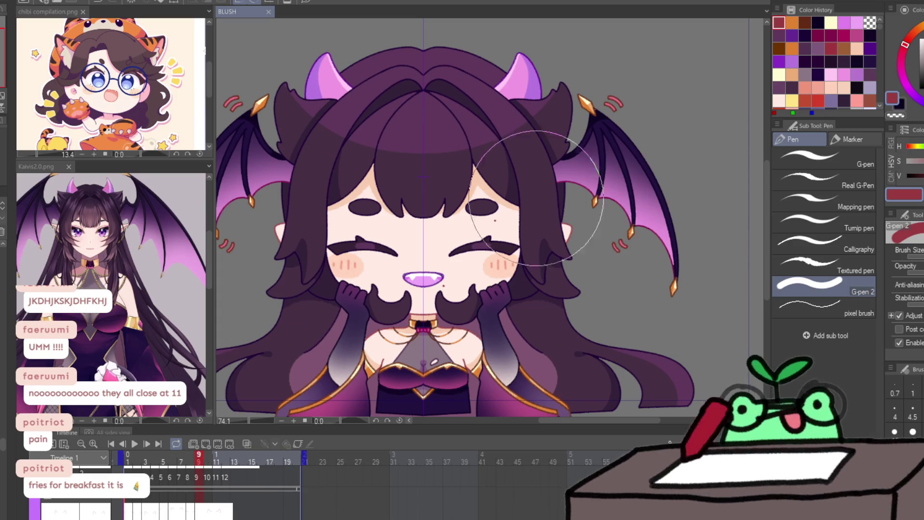
Step: Sample the blush pink and repaint the wing emphasis marks solid pink on frame 9
key(p)
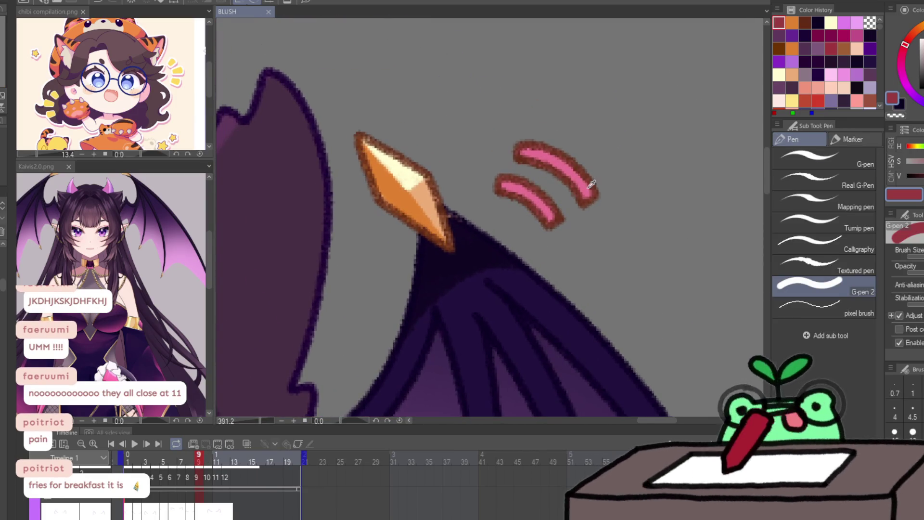
alt+click(557, 181)
alt+click(553, 164)
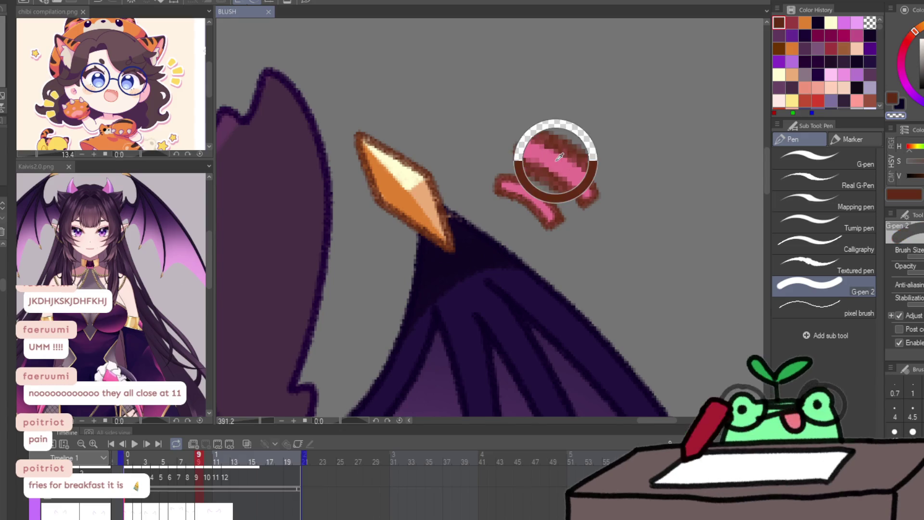
alt+click(558, 159)
alt+click(571, 177)
alt+click(557, 165)
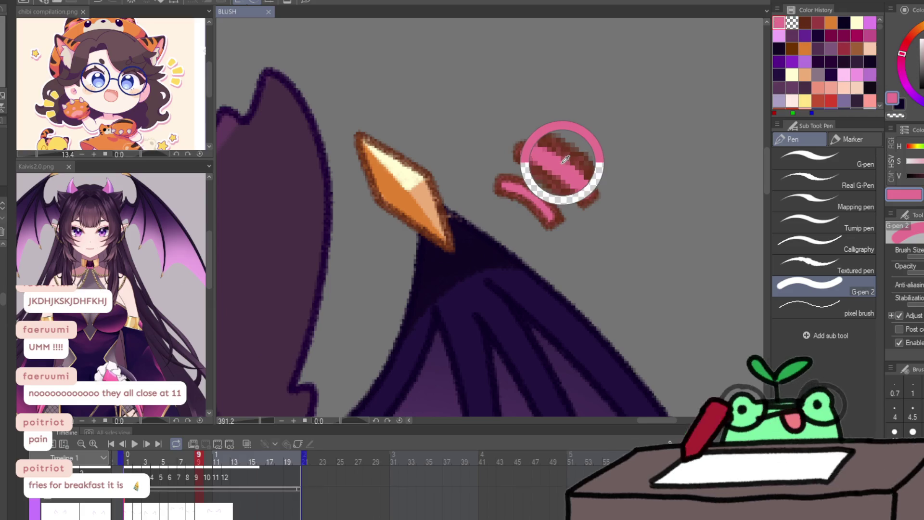
mouse_move(490, 217)
mouse_down()
mouse_move(587, 175)
mouse_move(553, 212)
mouse_move(553, 144)
mouse_move(514, 154)
mouse_move(598, 185)
mouse_up()
scroll(599, 186, down, 5)
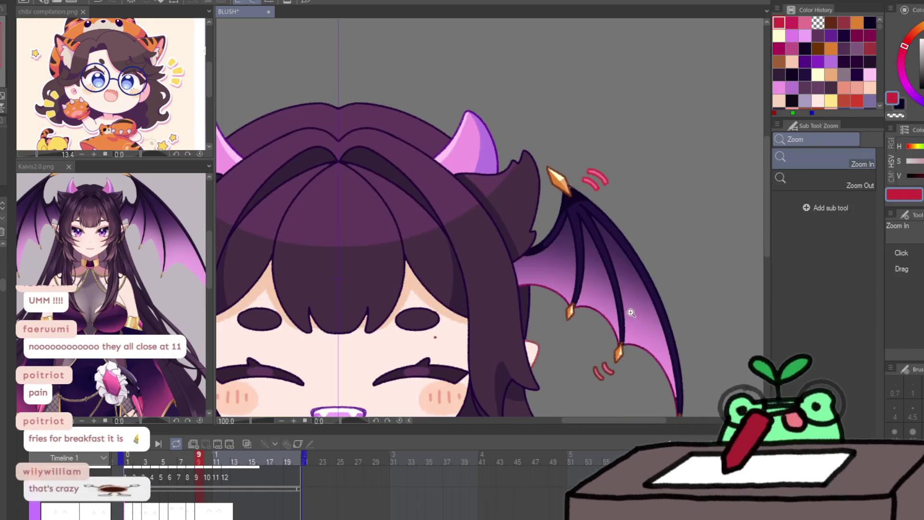
Step: Redraw the pink wing marks on frames 10 and 11, then replay the animation
key(ctrl+Right)
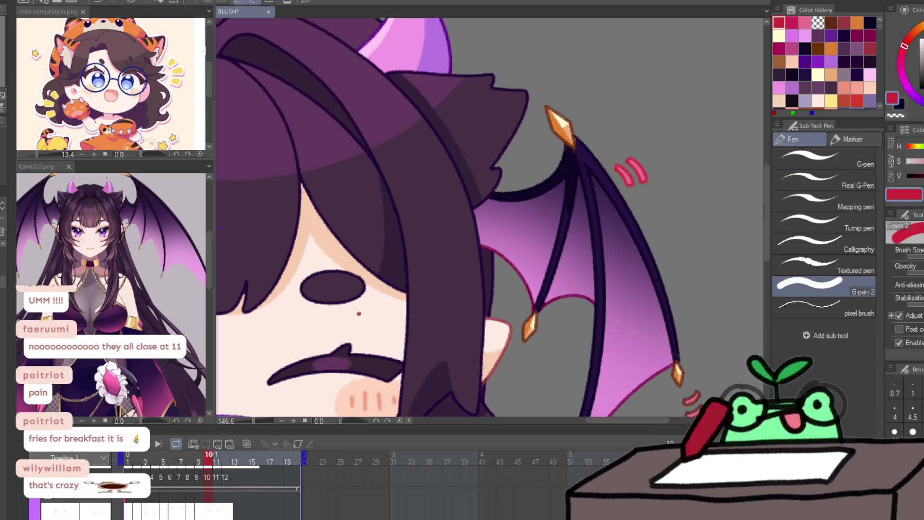
drag(634, 164, 640, 175)
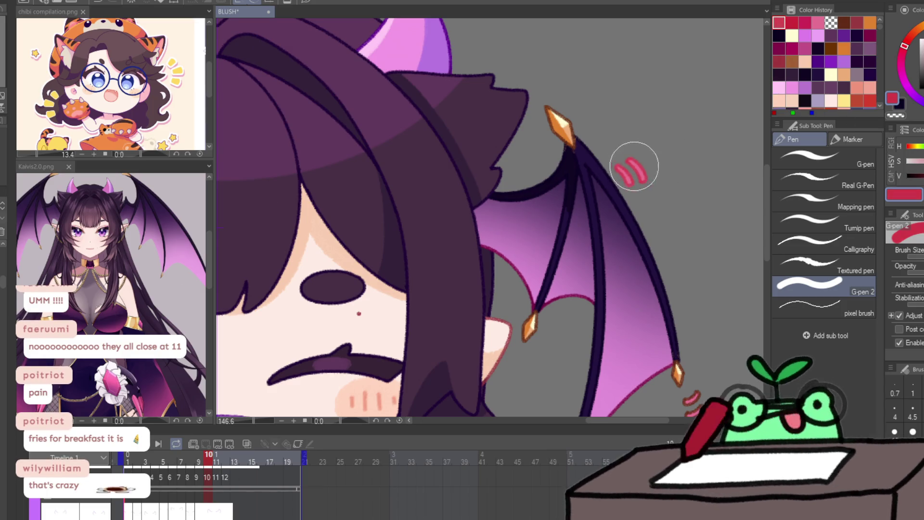
scroll(629, 154, down, 3)
key(Right)
drag(601, 269, 613, 286)
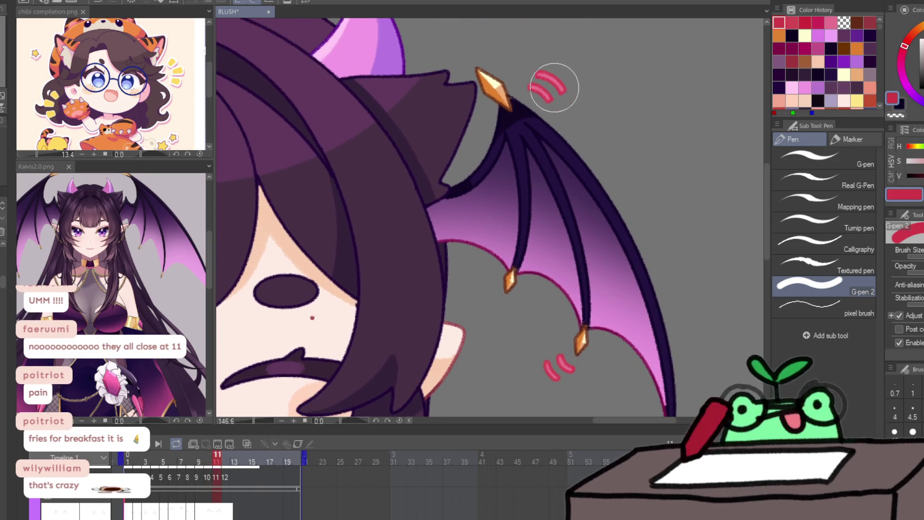
scroll(551, 87, down, 5)
scroll(587, 261, up, 2)
key(Right)
key(Right)
key(Right)
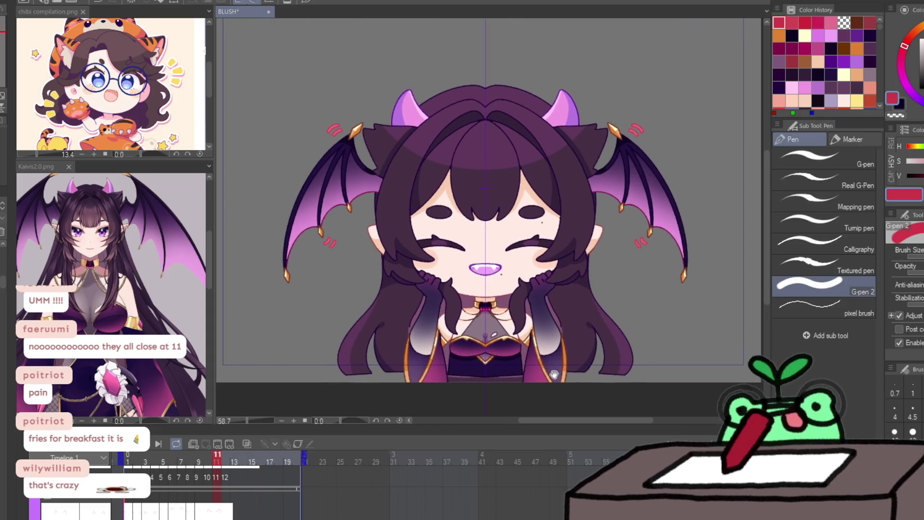
click(151, 434)
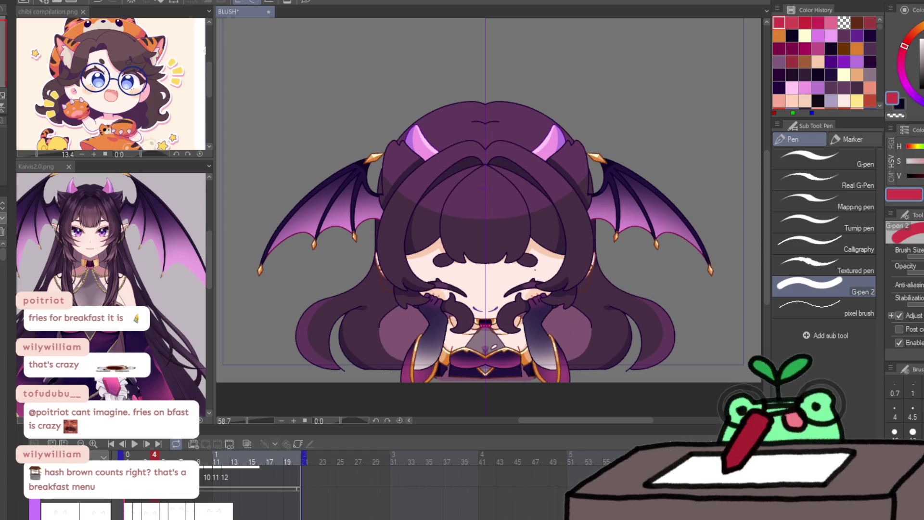
Step: Eyedrop the grey canvas backdrop as the current colour
key(u)
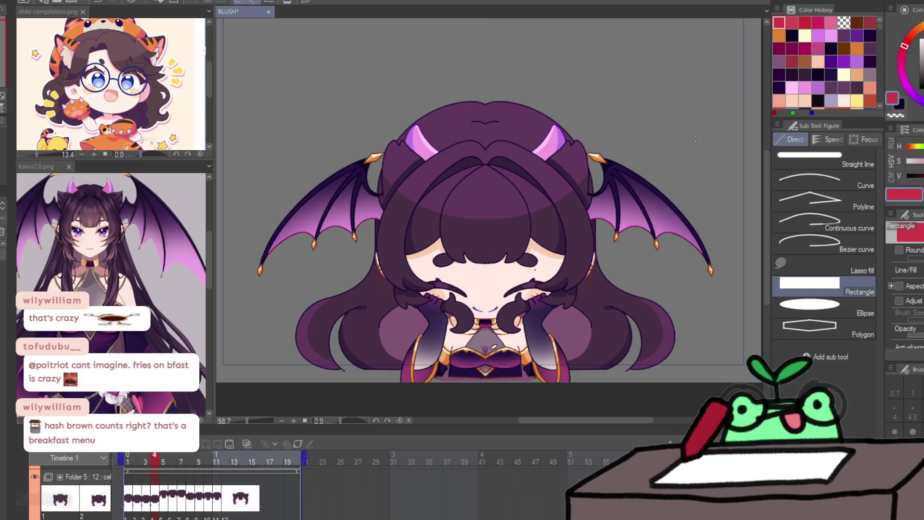
key(i)
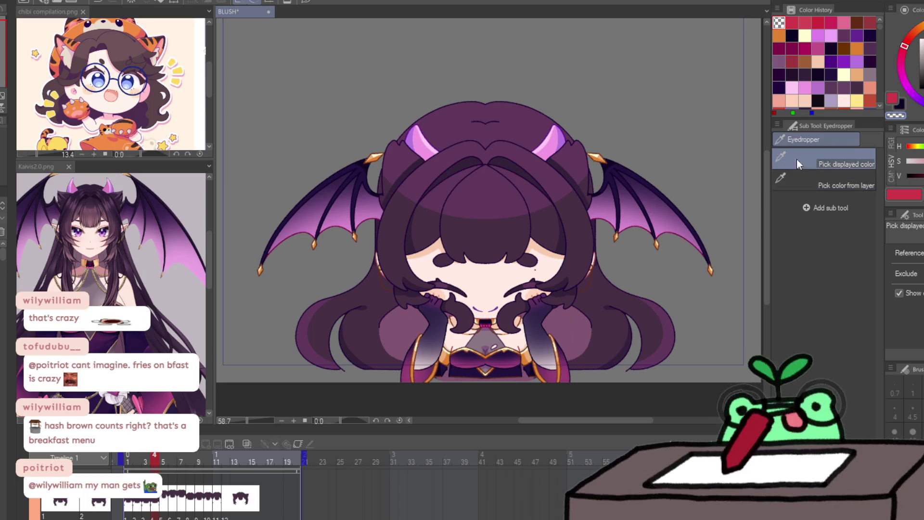
click(689, 142)
Step: Make a rectangle selection along the canvas bottom, then deselect, zoom out and play the loop
key(m)
click(823, 157)
mouse_move(246, 387)
mouse_down()
mouse_move(706, 367)
mouse_move(694, 367)
mouse_up()
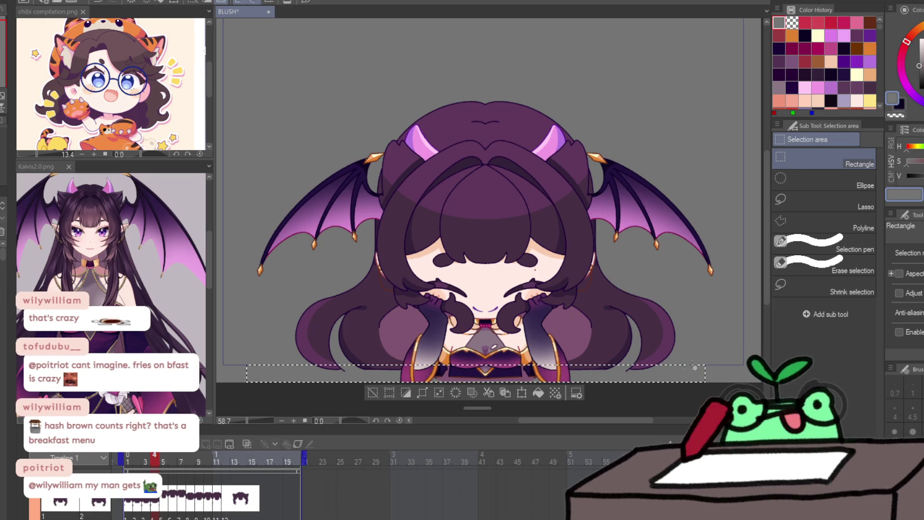
key(ctrl+d)
scroll(573, 337, down, 2)
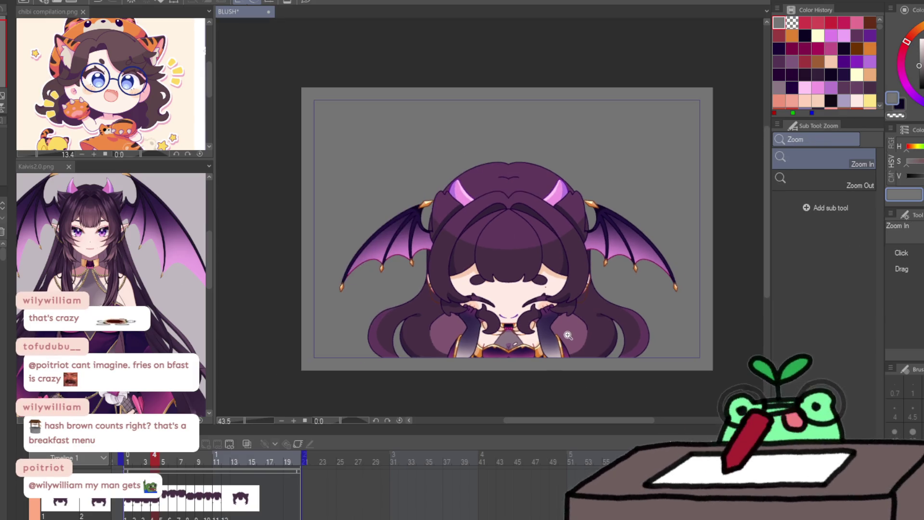
key(Return)
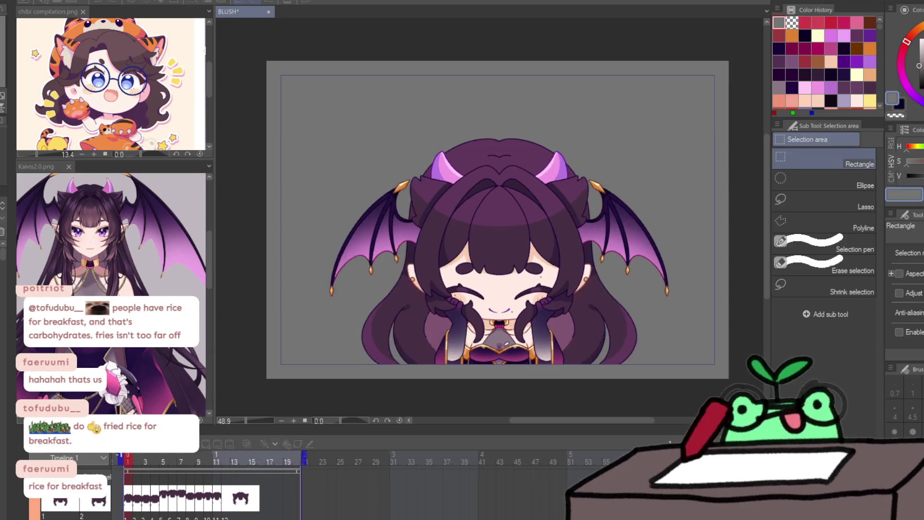
key(Return)
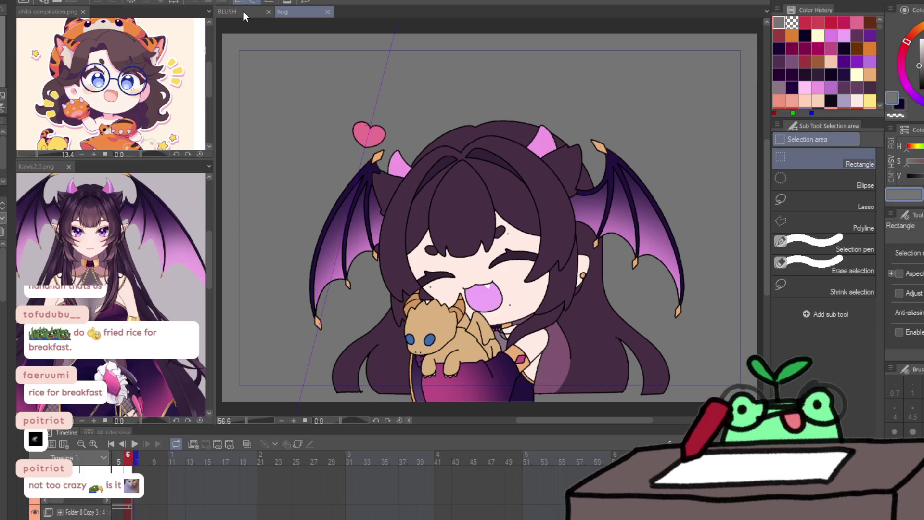
click(242, 10)
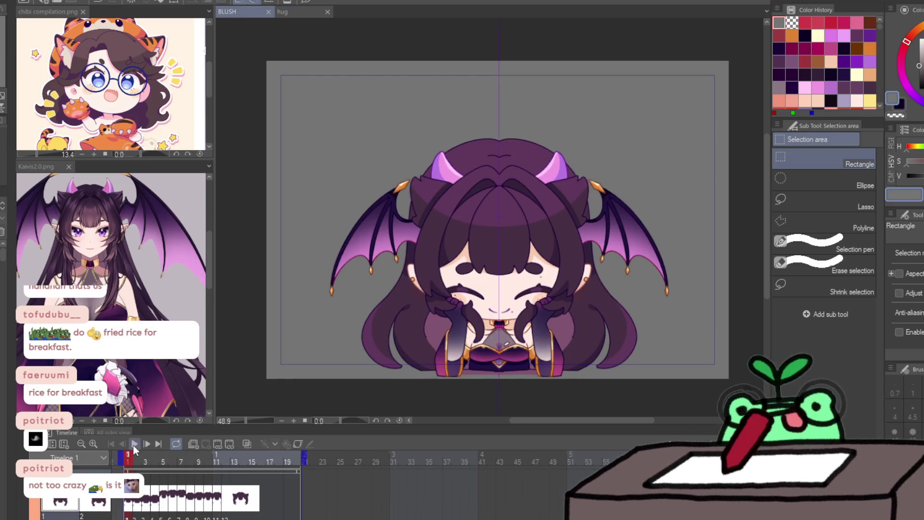
Step: Play and pause the BLUSH animation twice, then dock BLUSH as a lower-left reference panel
click(135, 443)
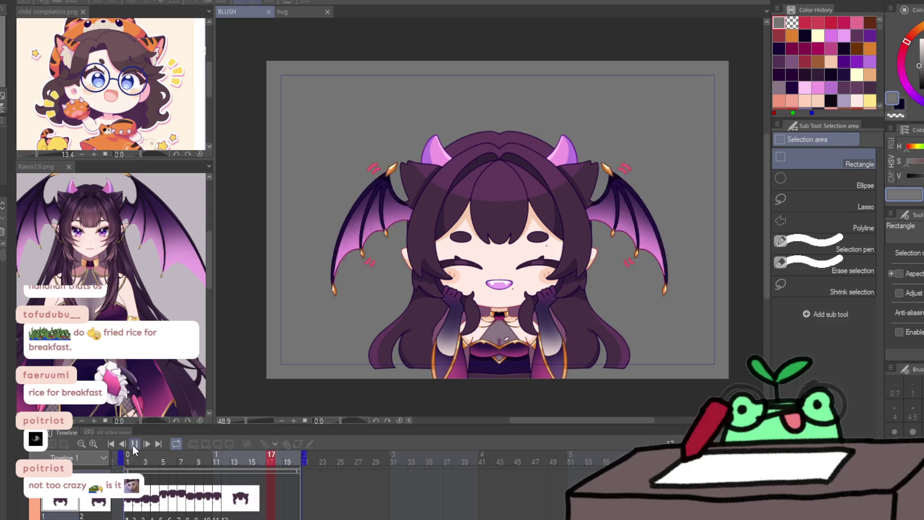
click(132, 445)
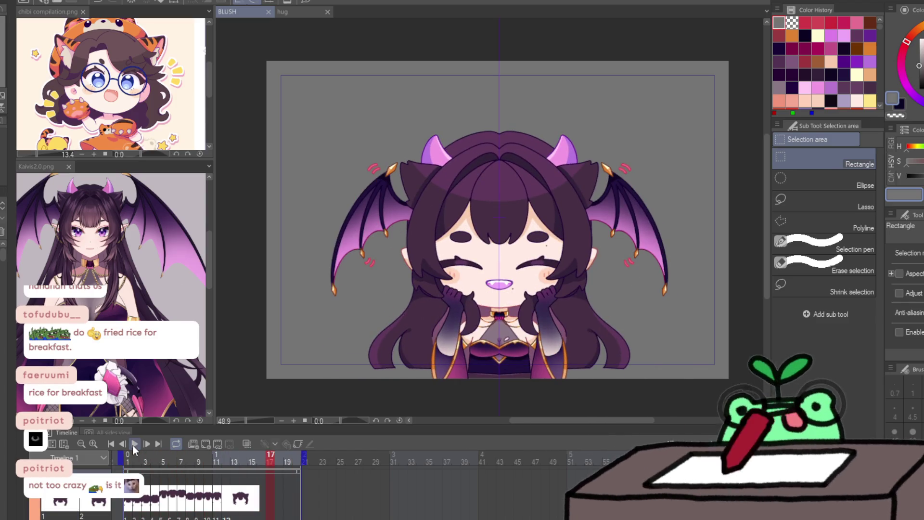
click(132, 444)
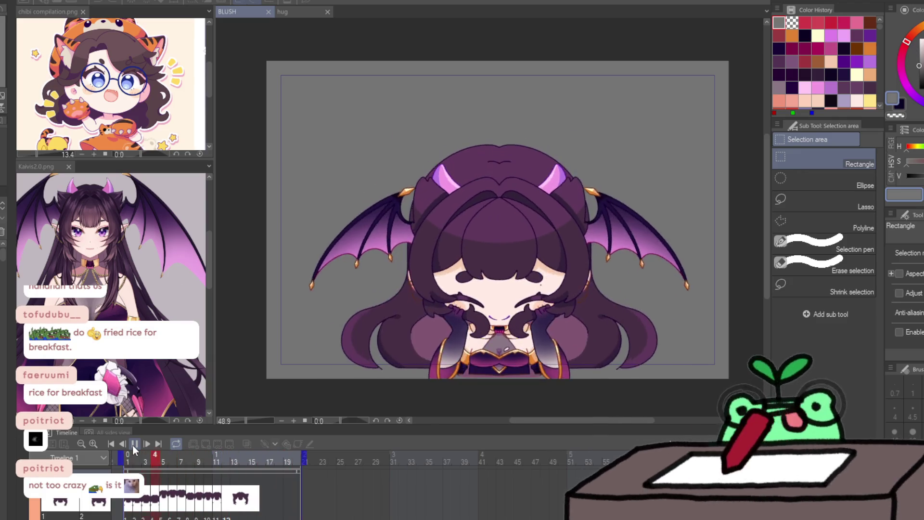
click(132, 444)
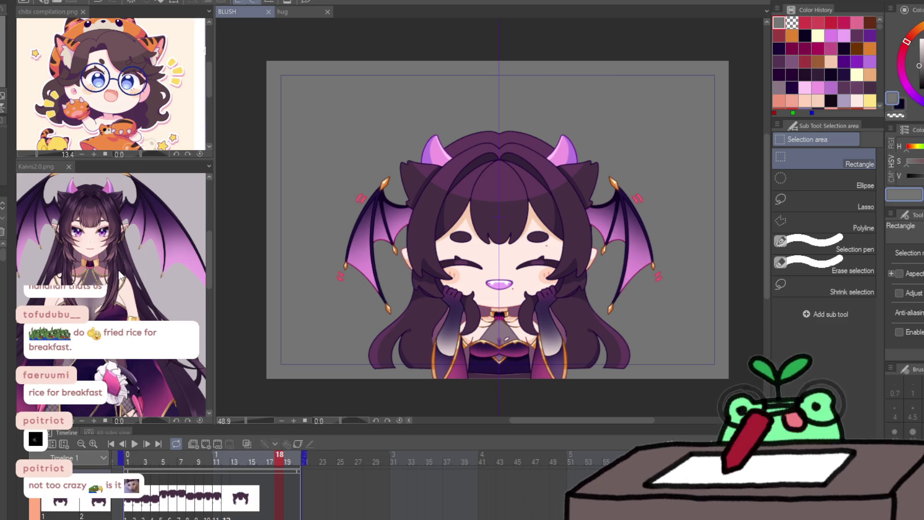
drag(267, 14, 97, 166)
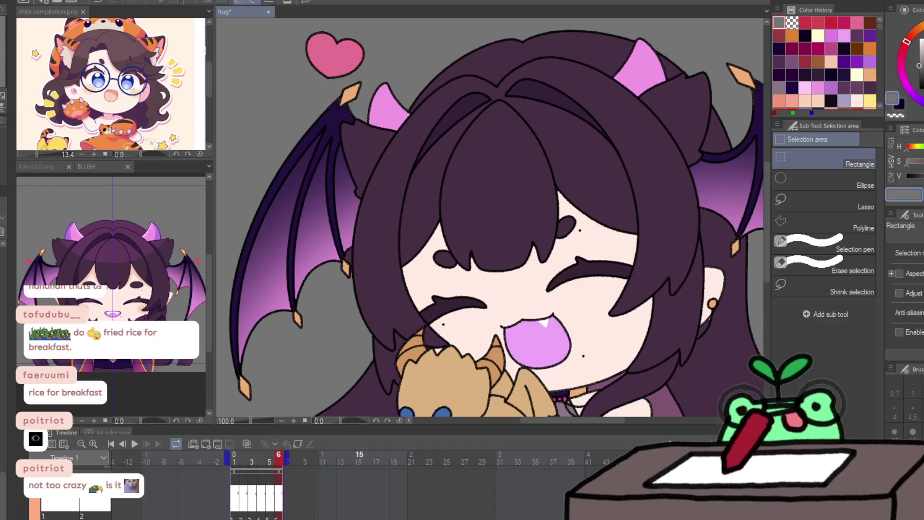
Step: Go to hug frame 1, add a new cel to Folder 23, and eyedrop peach skin from BLUSH
scroll(246, 488, down, 3)
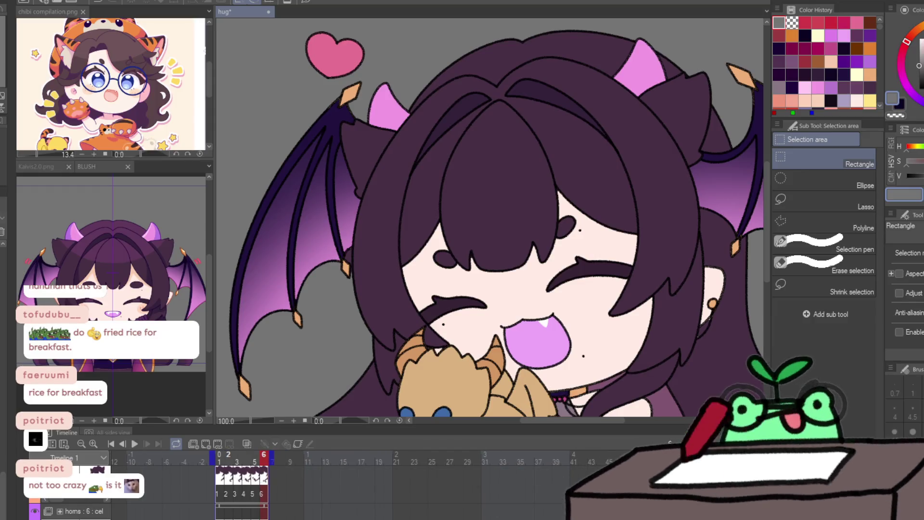
scroll(255, 490, down, 2)
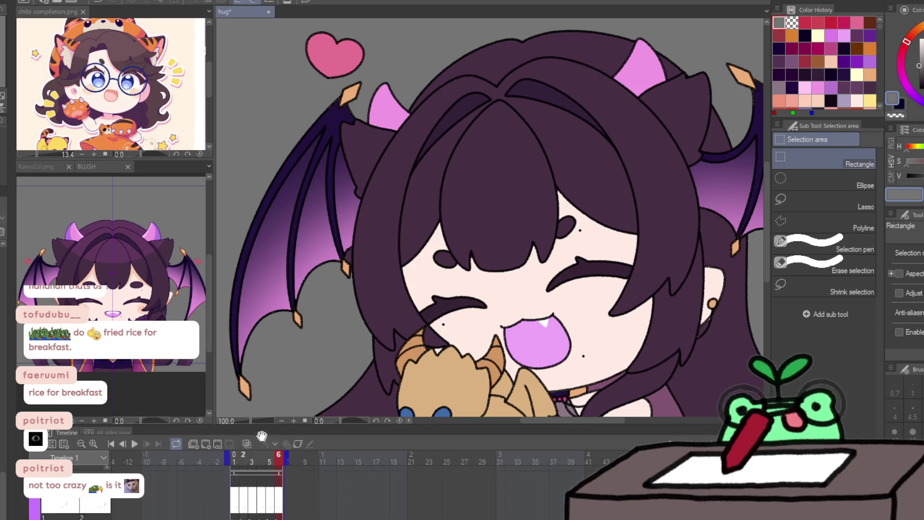
scroll(241, 500, down, 2)
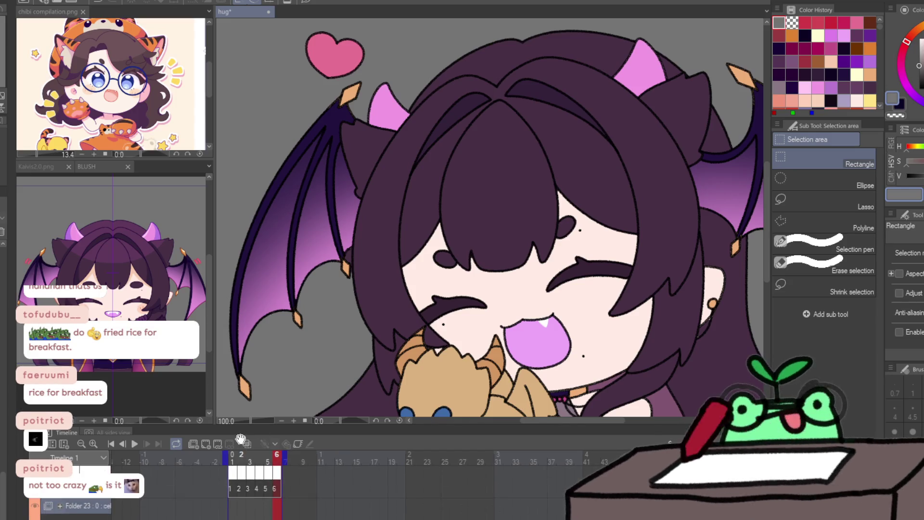
click(234, 484)
key(ctrl+shift+n)
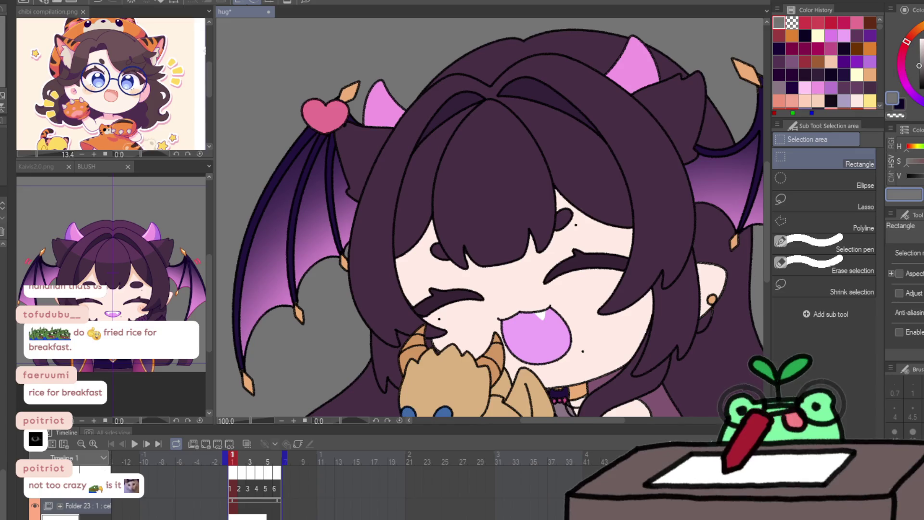
key(i)
click(824, 185)
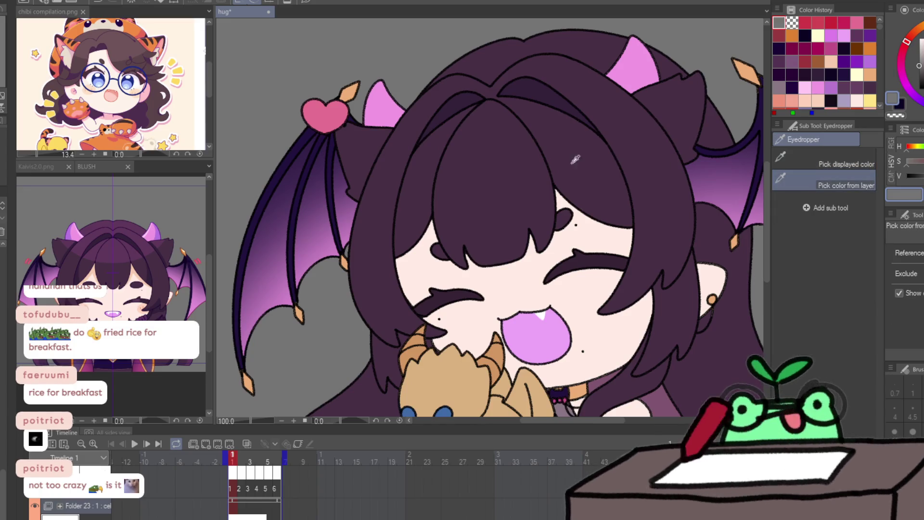
click(136, 266)
click(136, 266)
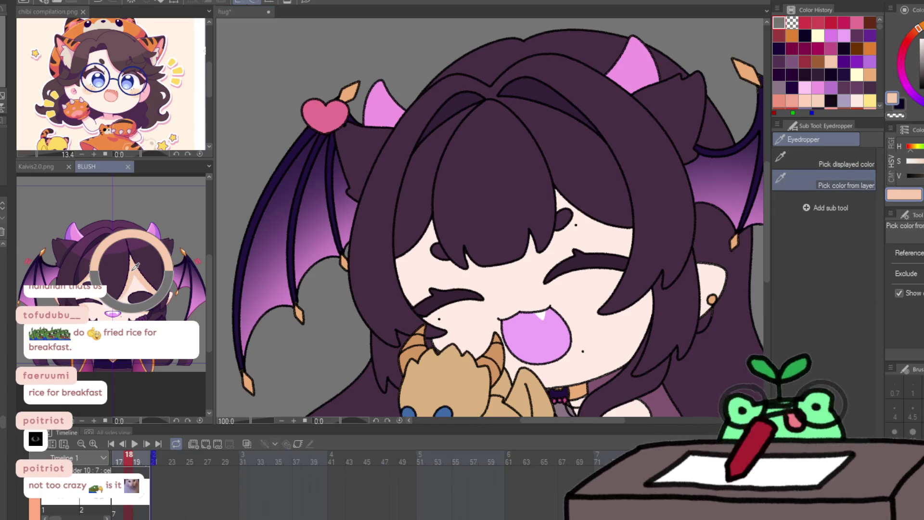
click(376, 255)
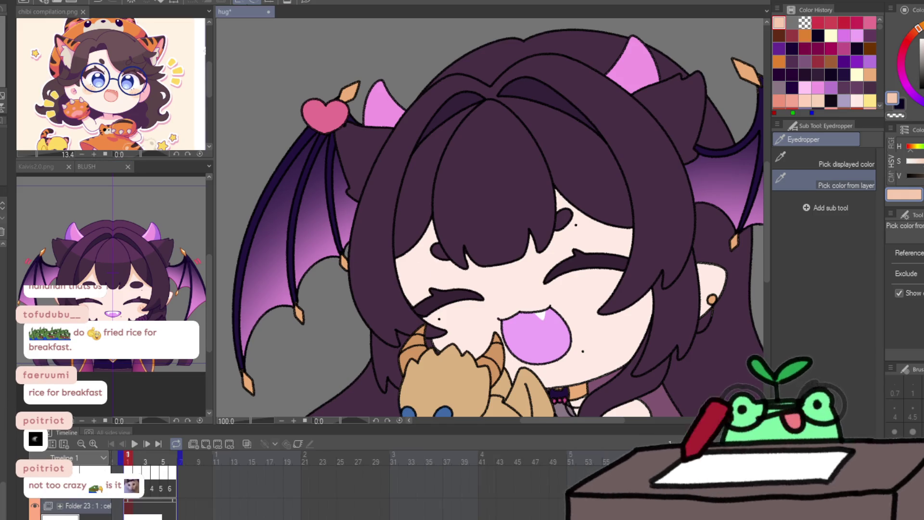
Step: Paint peach shading on the cheek and under the bangs on frame 1 with the pencil
key(p)
drag(409, 246, 438, 230)
mouse_move(395, 260)
mouse_down()
mouse_move(417, 249)
mouse_move(433, 221)
mouse_move(432, 235)
mouse_up()
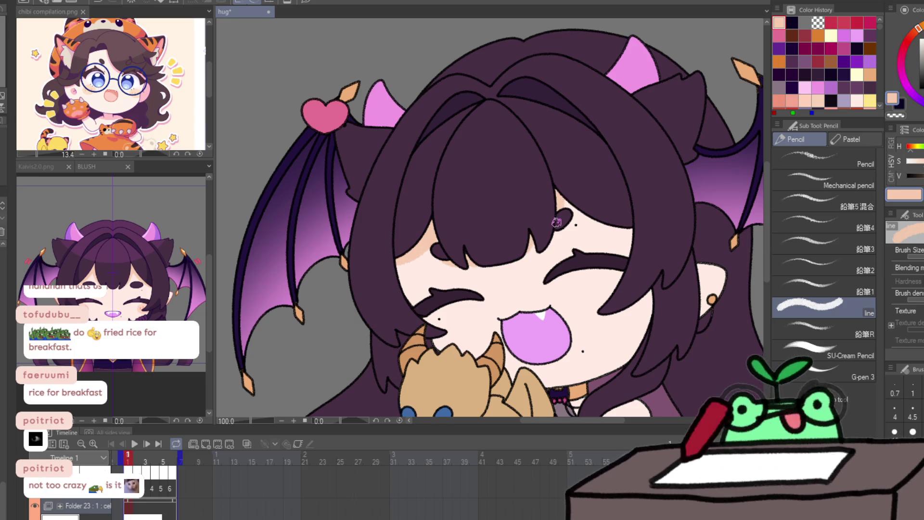
drag(568, 214, 630, 237)
drag(563, 207, 620, 231)
drag(568, 202, 608, 226)
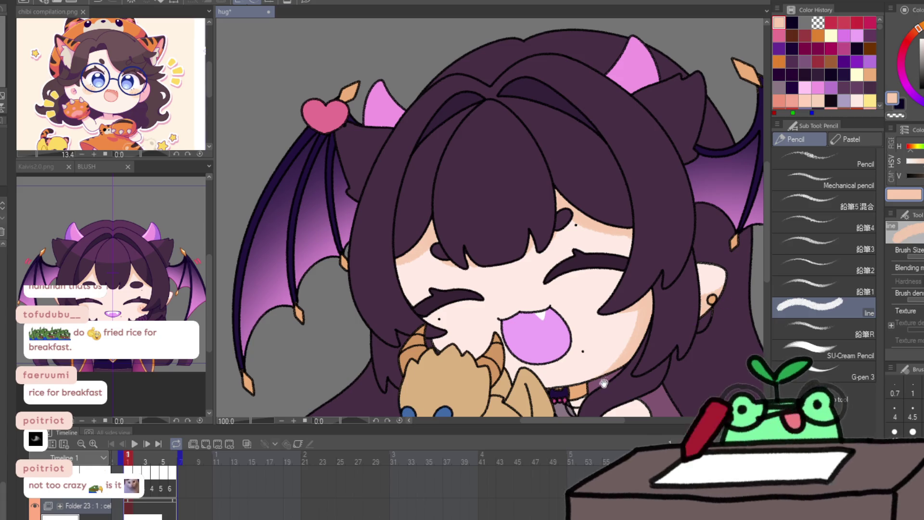
Step: Pan the view, then open and close a second whole-image canvas window
drag(579, 354, 529, 332)
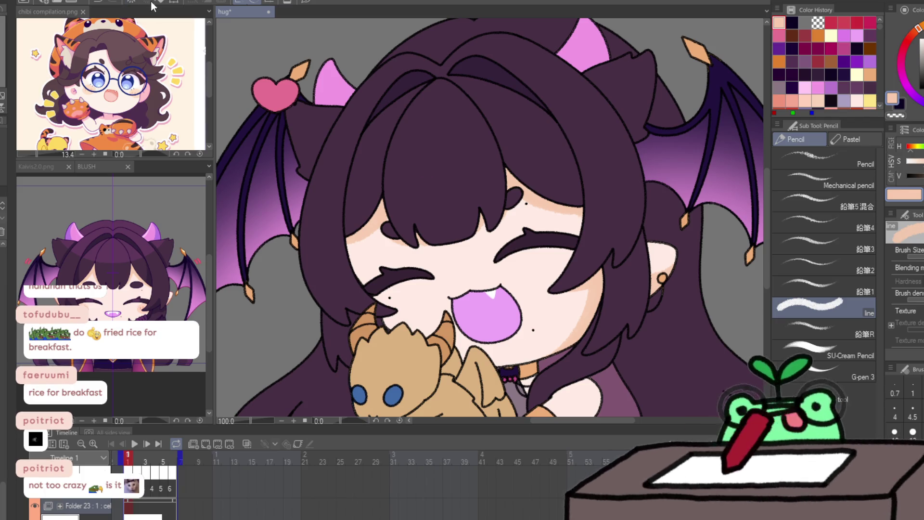
click(237, 5)
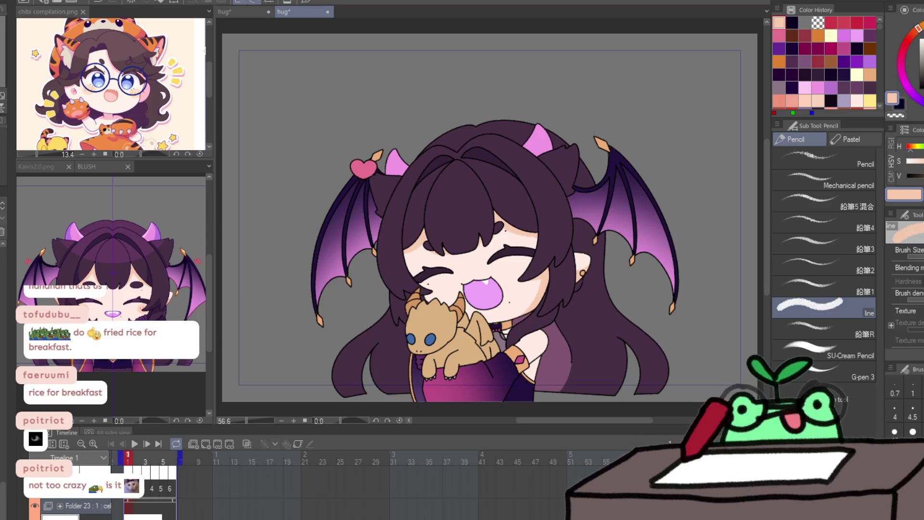
key(ctrl+w)
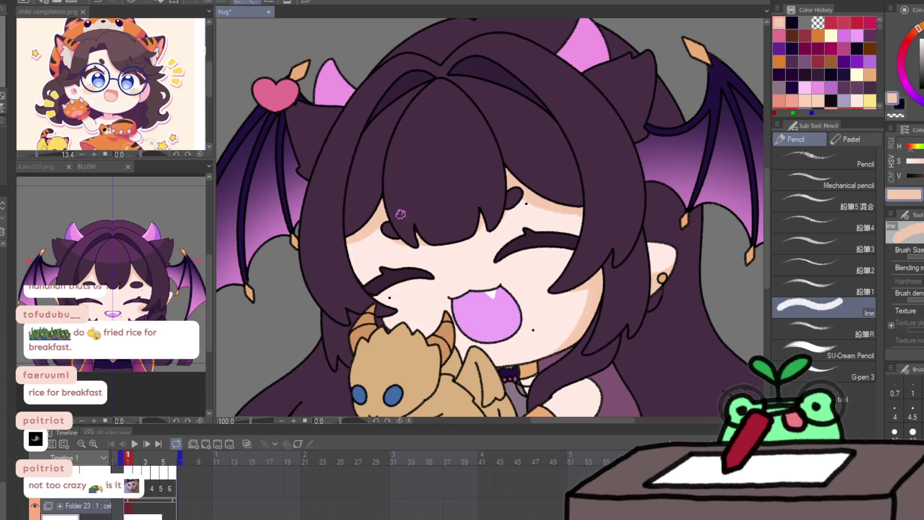
Step: Step the hug animation to frame 2, where the head and pink heart shift
key(Right)
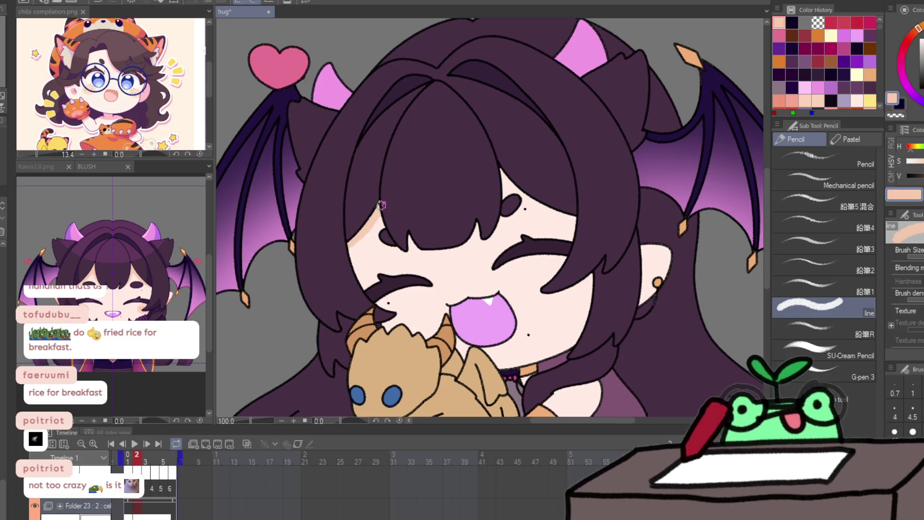
Step: Paint peach skin shading along the hair edge and under the bangs on frame 2
drag(374, 222, 383, 233)
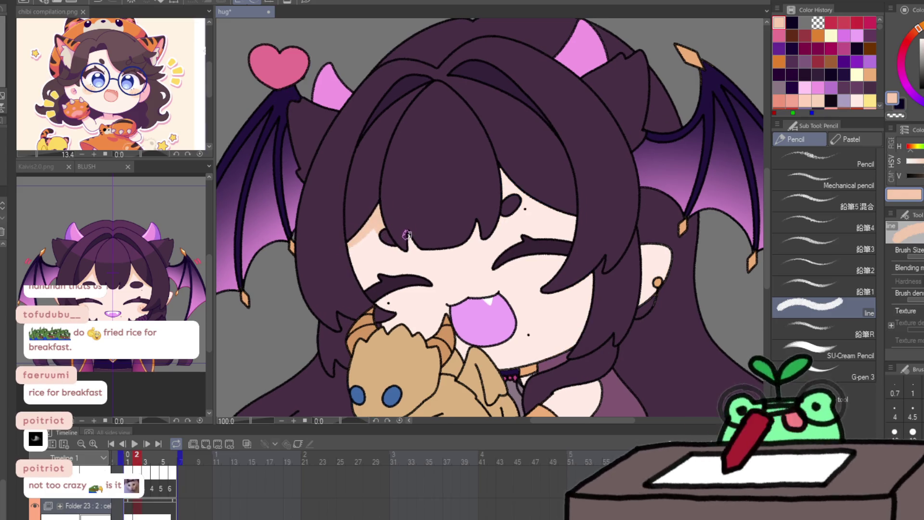
key(Left)
key(Right)
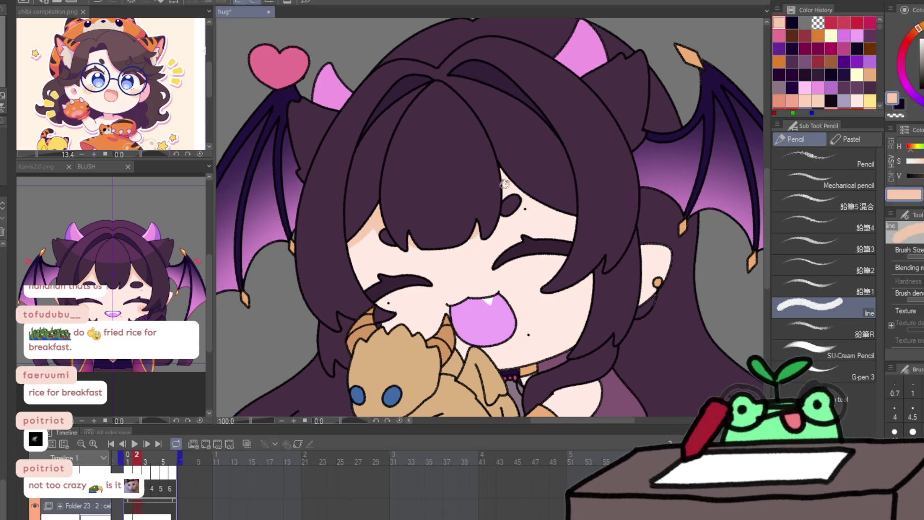
mouse_move(509, 185)
mouse_down()
mouse_move(534, 207)
mouse_move(570, 219)
mouse_move(512, 187)
mouse_move(577, 218)
mouse_up()
key(Left)
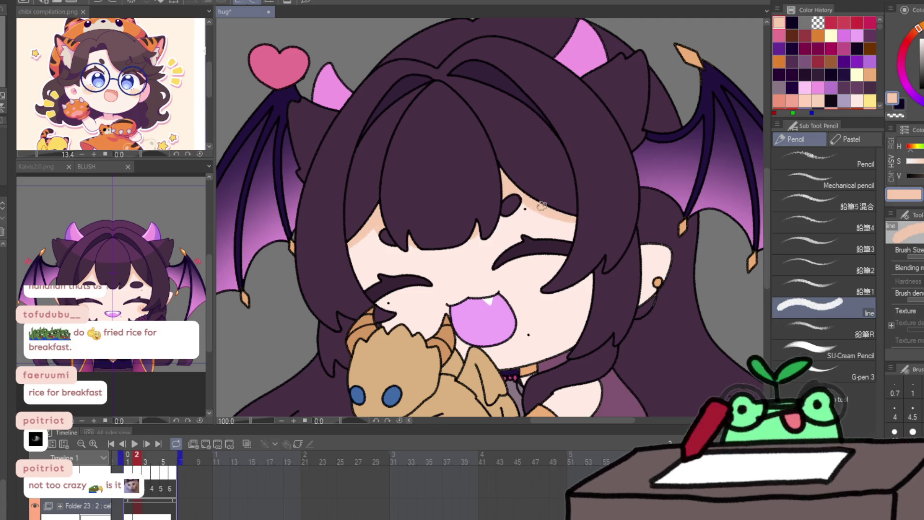
key(Right)
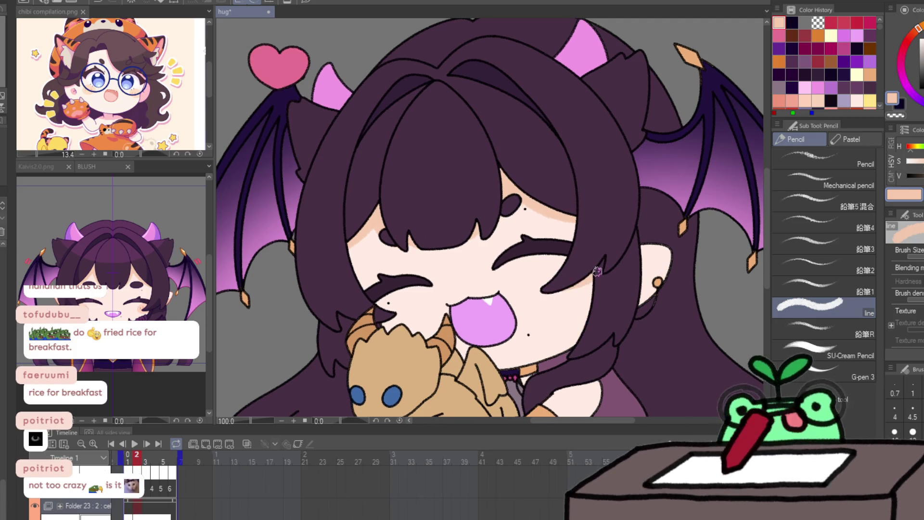
key(Left)
key(Right)
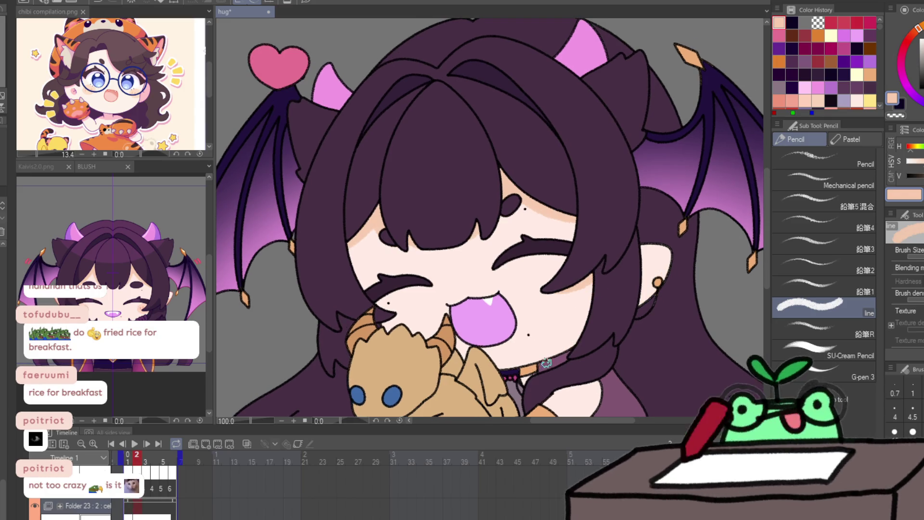
Step: Add peach shading along the hair edge by the right cheek, flipping frames to check
drag(568, 340, 588, 286)
key(Left)
key(Right)
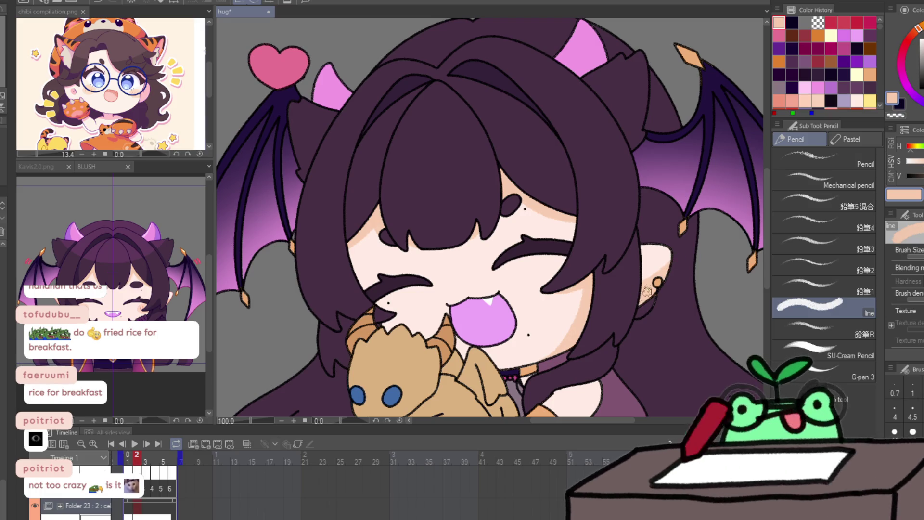
key(Left)
key(Right)
key(Left)
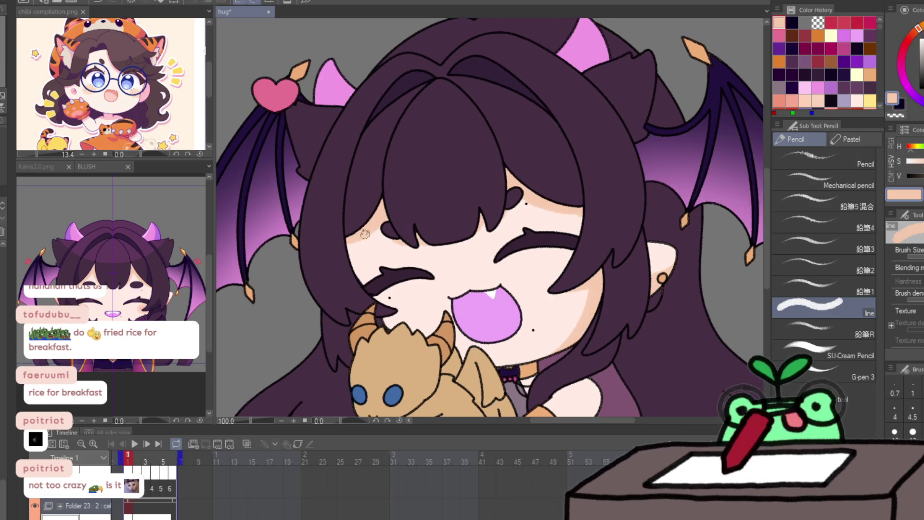
key(Right)
key(Left)
key(Right)
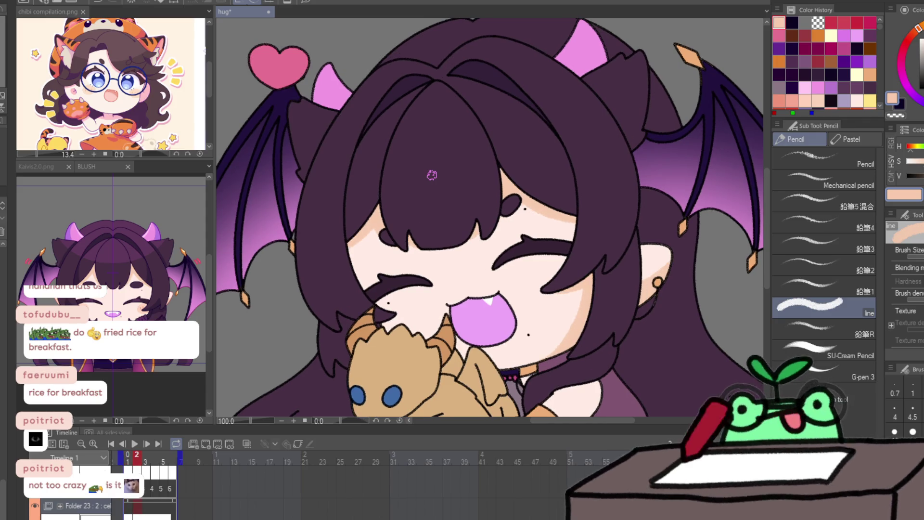
key(Left)
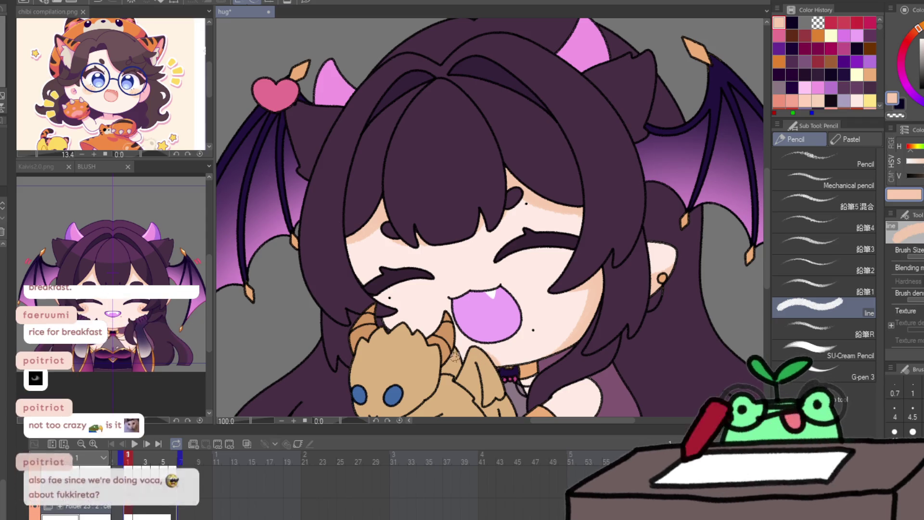
key(Right)
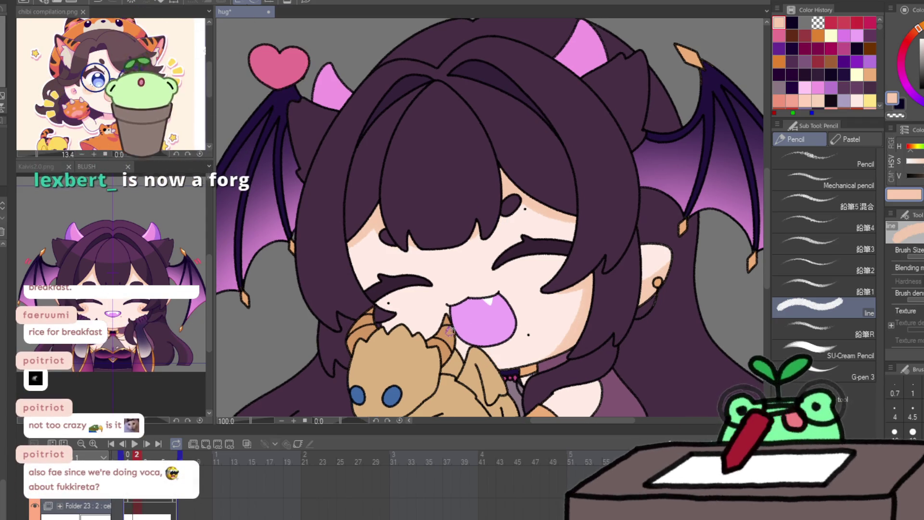
drag(491, 361, 460, 322)
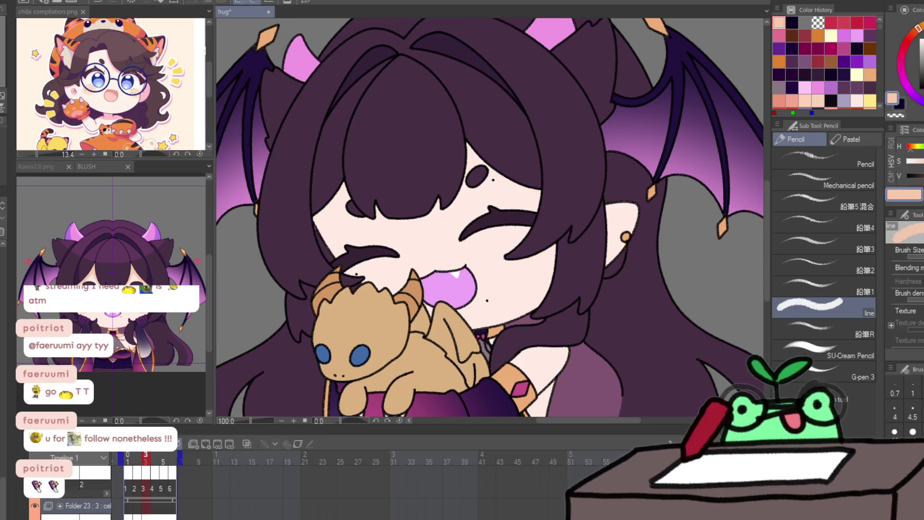
Step: Paint peach shading along the hair edge under the bangs on frame 3
drag(312, 217, 350, 184)
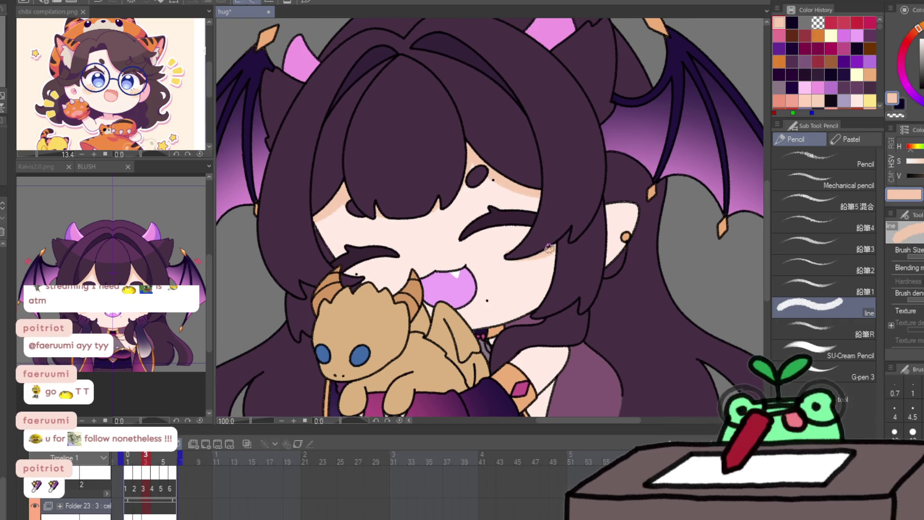
Step: On frame 3, add peach shading along the left hair, under the bangs and by the cheek
key(comma)
key(period)
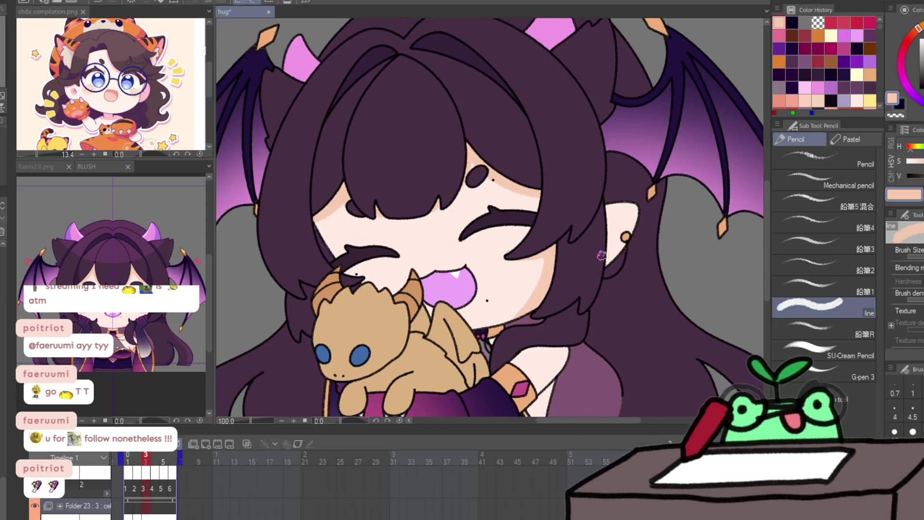
key(comma)
key(comma)
key(period)
key(period)
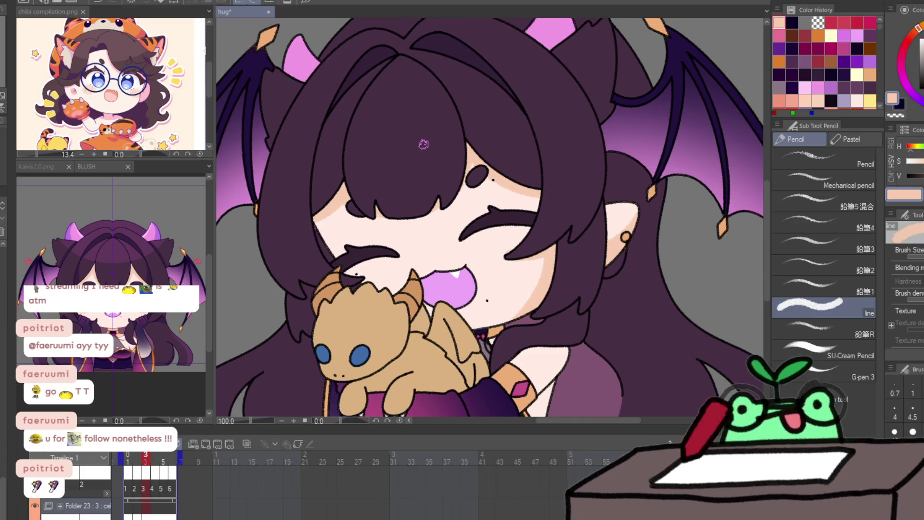
key(period)
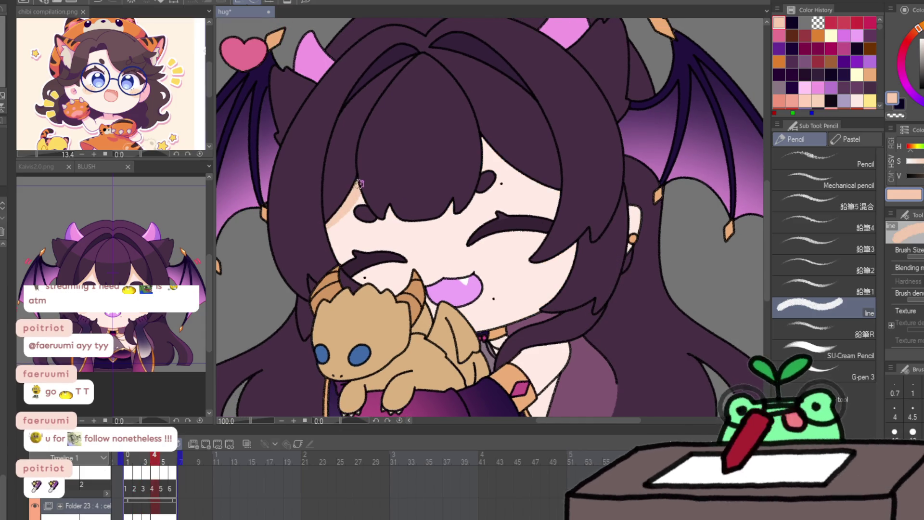
drag(333, 226, 356, 185)
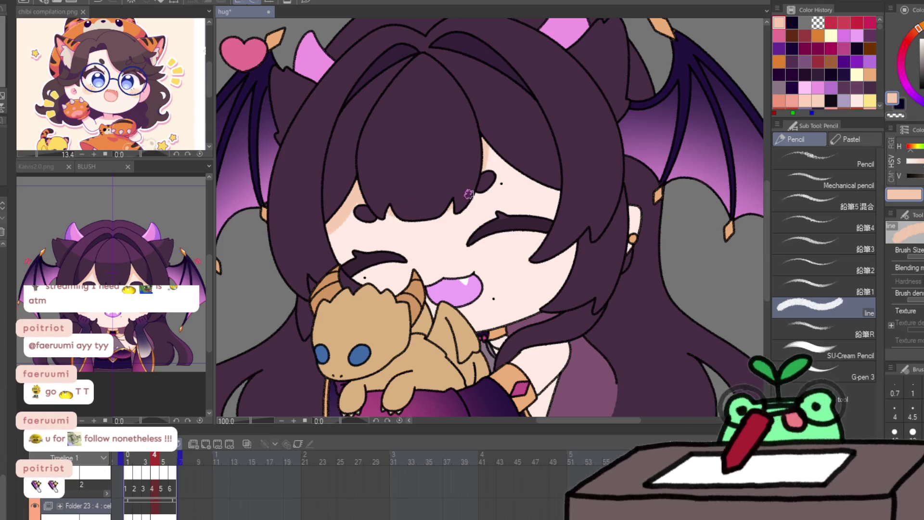
mouse_move(488, 149)
mouse_down()
mouse_move(538, 188)
mouse_move(500, 157)
mouse_up()
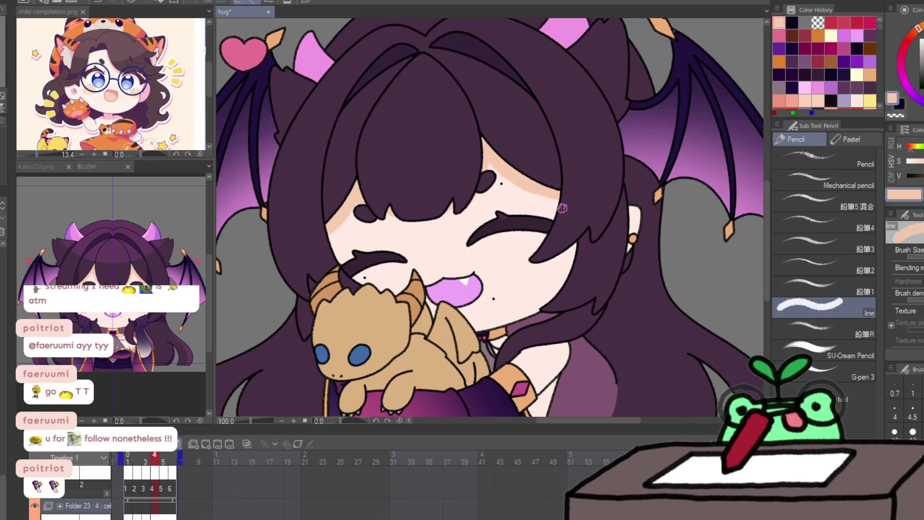
mouse_move(536, 258)
mouse_down()
mouse_move(575, 252)
mouse_move(530, 320)
mouse_move(560, 275)
mouse_up()
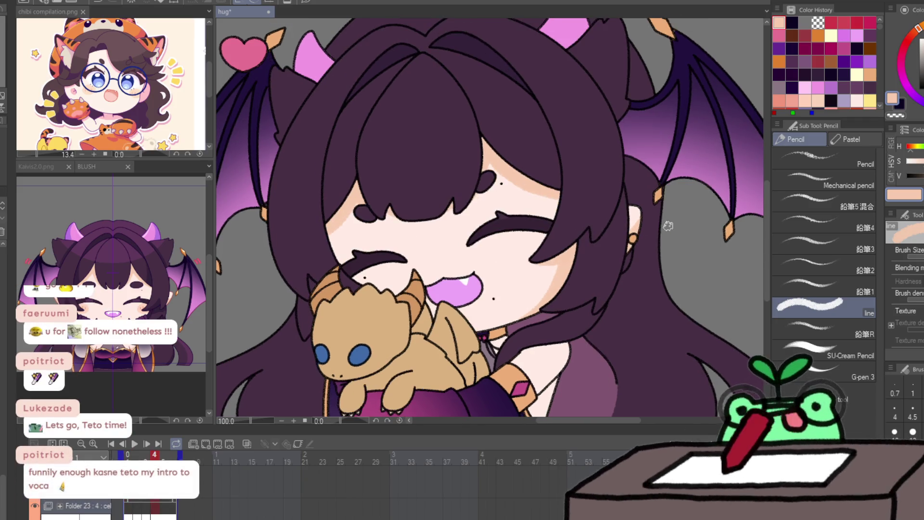
Step: Flip and play through the frames to preview the hug motion
key(Right)
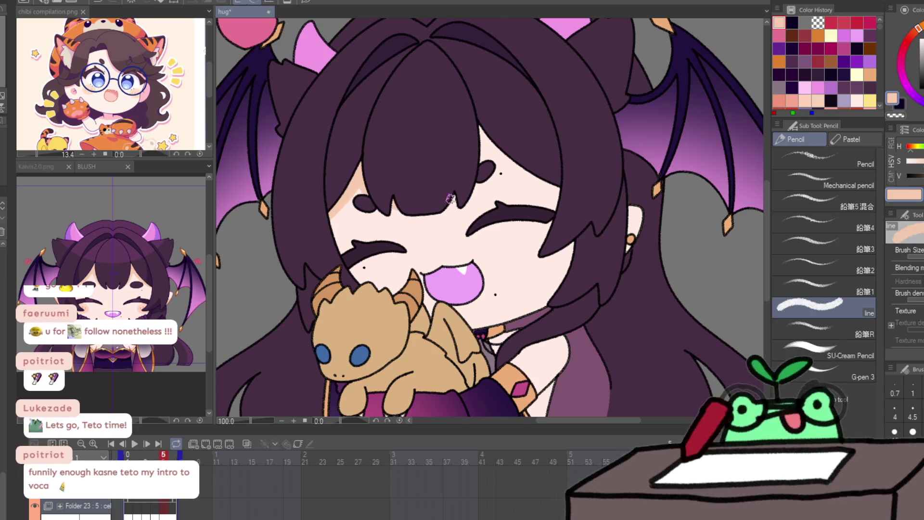
key(Left)
key(Right)
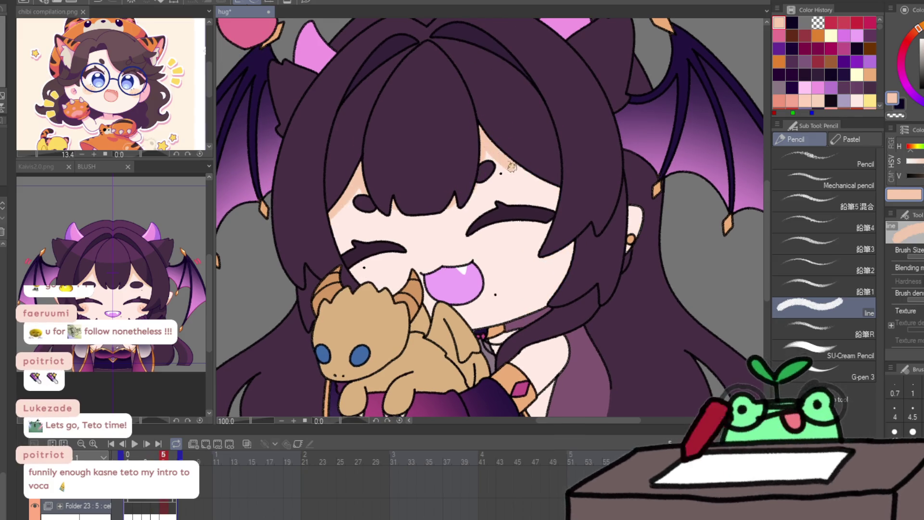
key(Return)
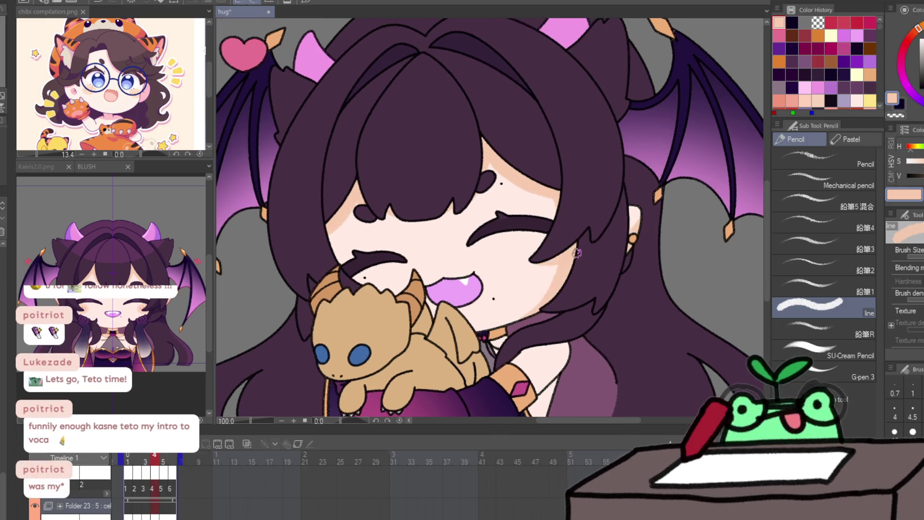
key(Return)
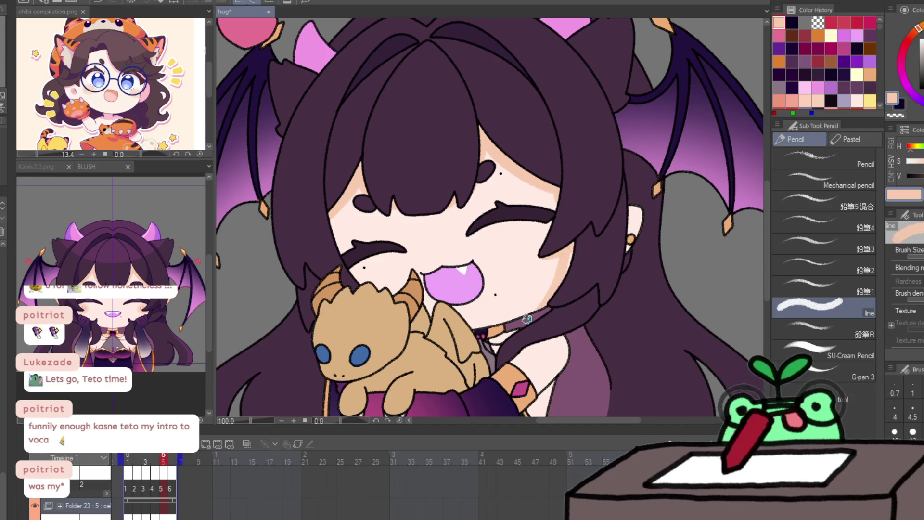
key(Return)
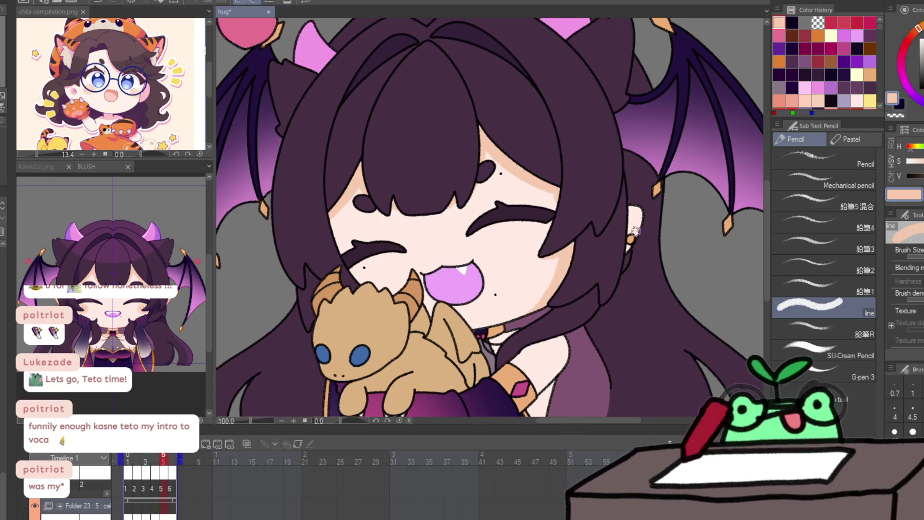
key(Return)
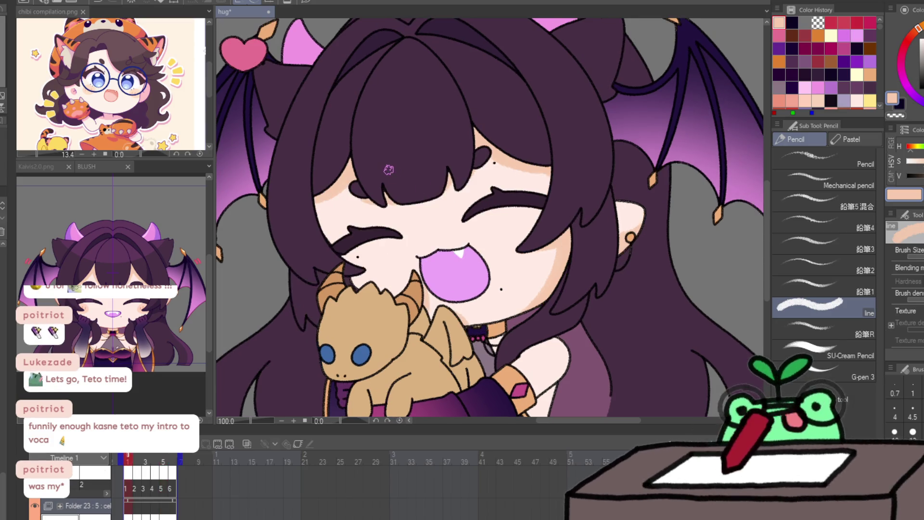
key(Return)
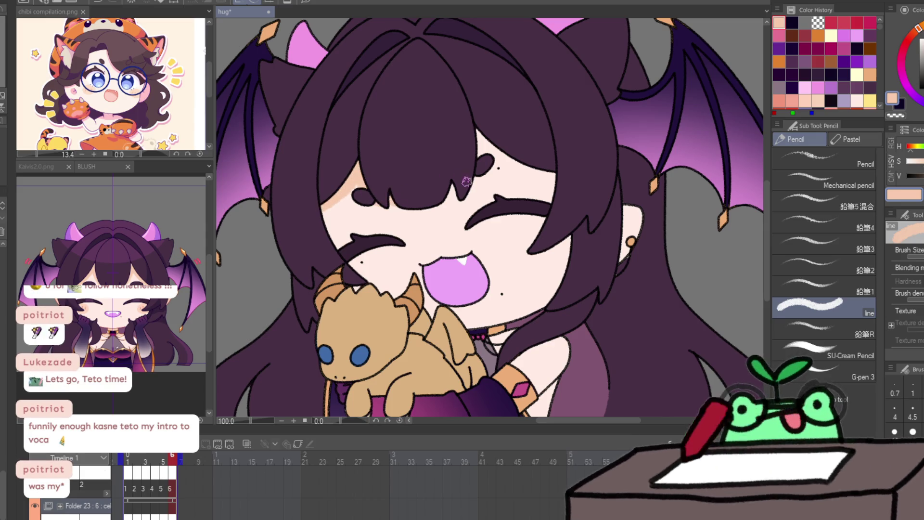
key(Left)
key(Right)
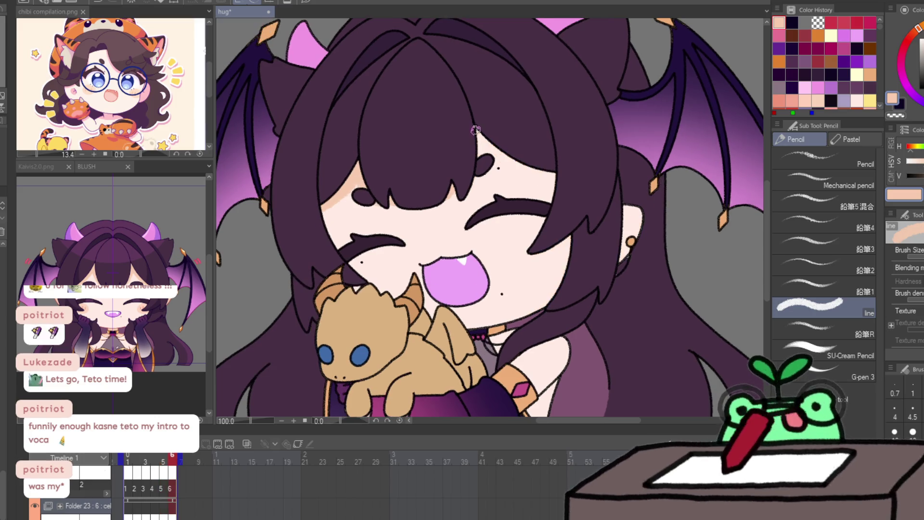
Step: Shade the skin beneath the bangs in peach on frame 6, comparing with neighbouring frames
mouse_move(477, 129)
mouse_down()
mouse_move(534, 165)
mouse_move(486, 144)
mouse_move(543, 172)
mouse_up()
key(Left)
key(Right)
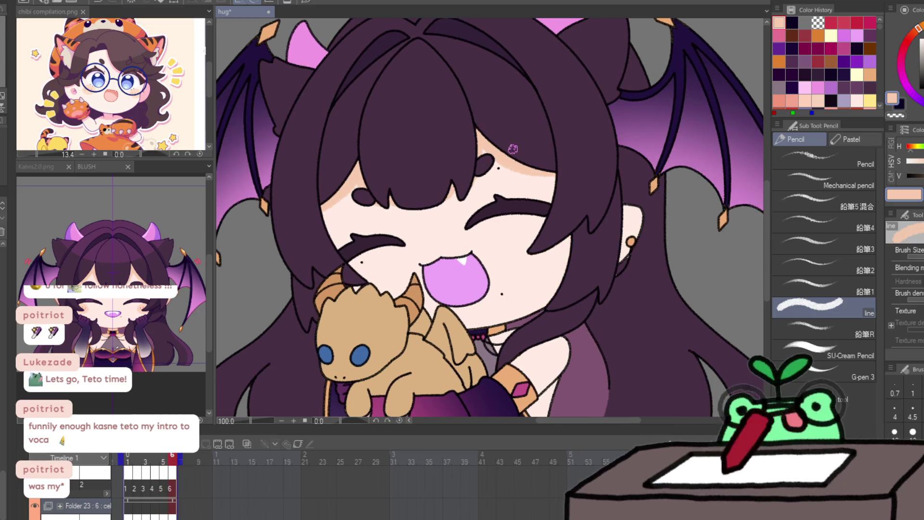
mouse_move(486, 143)
mouse_down()
mouse_move(534, 173)
mouse_move(561, 176)
mouse_move(483, 145)
mouse_move(533, 175)
mouse_up()
key(Left)
key(Right)
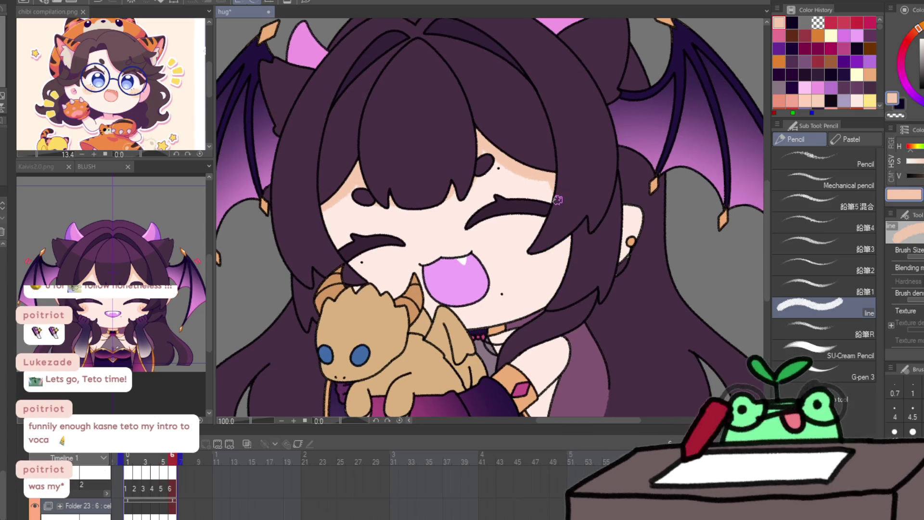
key(Left)
key(Right)
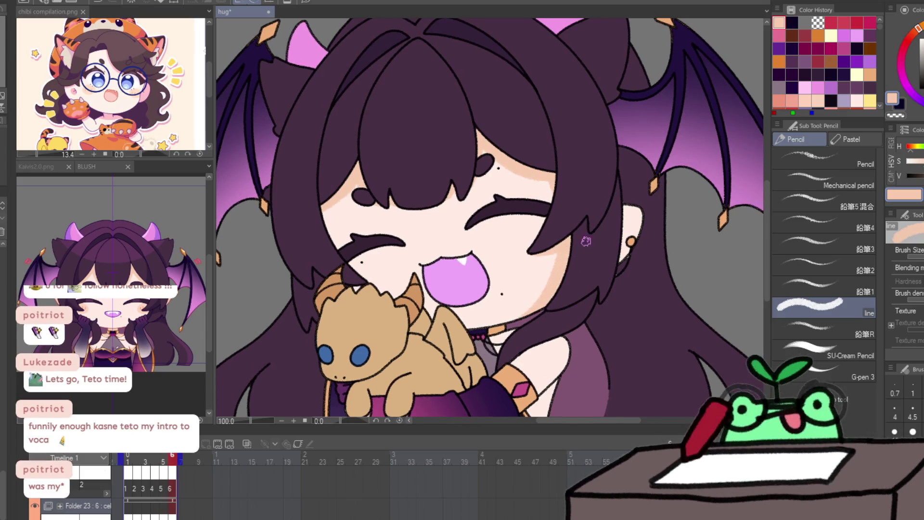
key(Left)
key(Right)
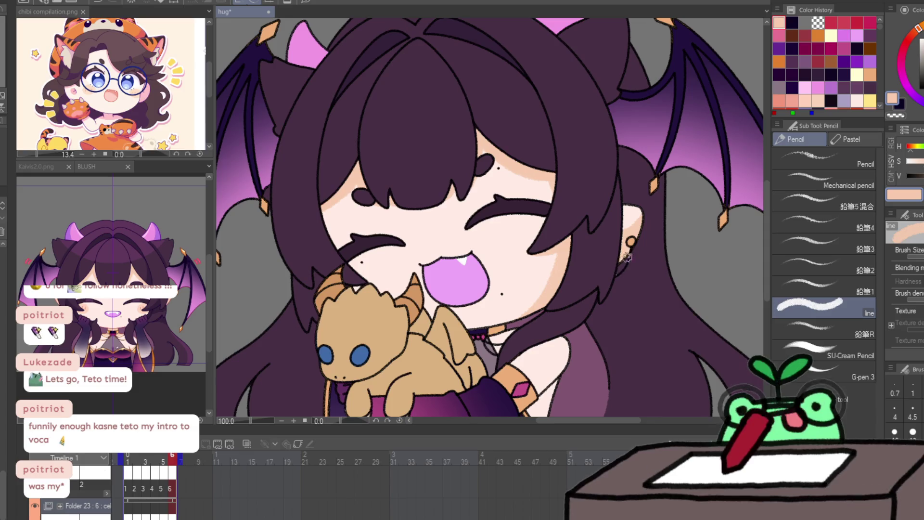
key(Right)
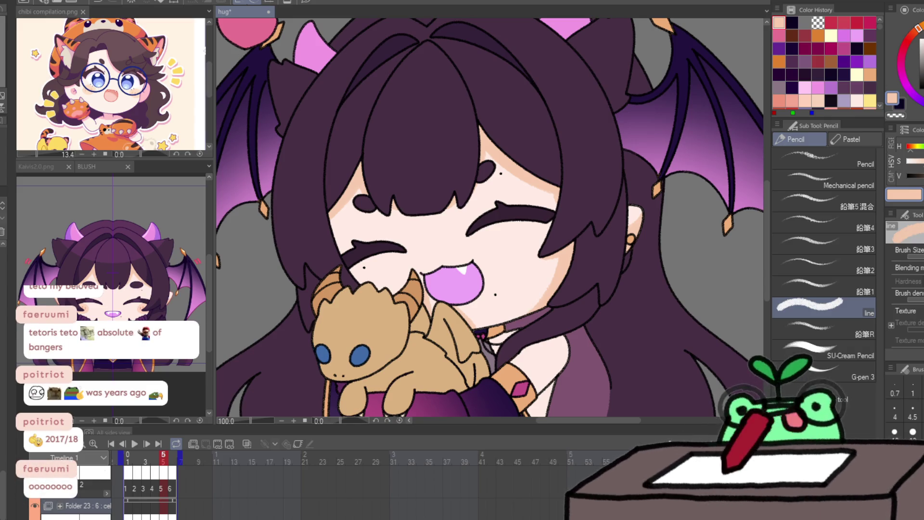
Step: Check the BLUSH reference document, enlarged around the face
click(140, 306)
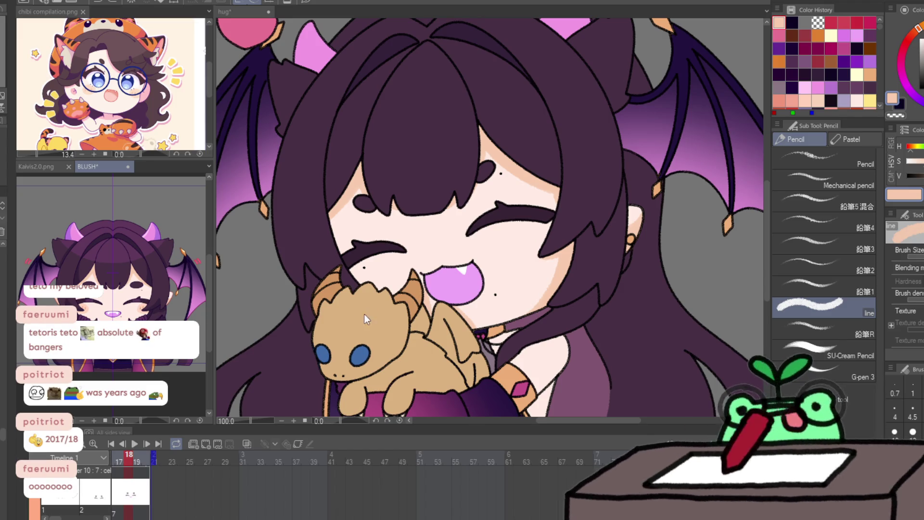
click(318, 336)
scroll(103, 360, up, 5)
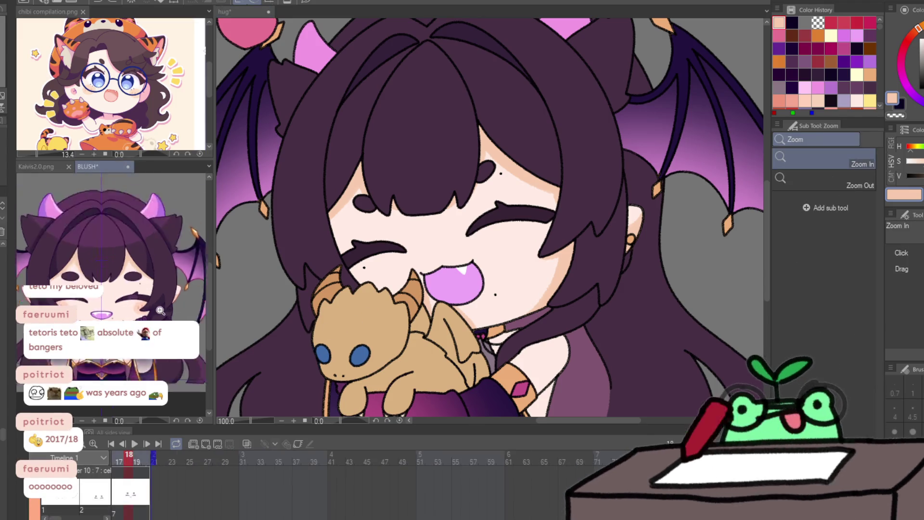
drag(111, 293, 120, 312)
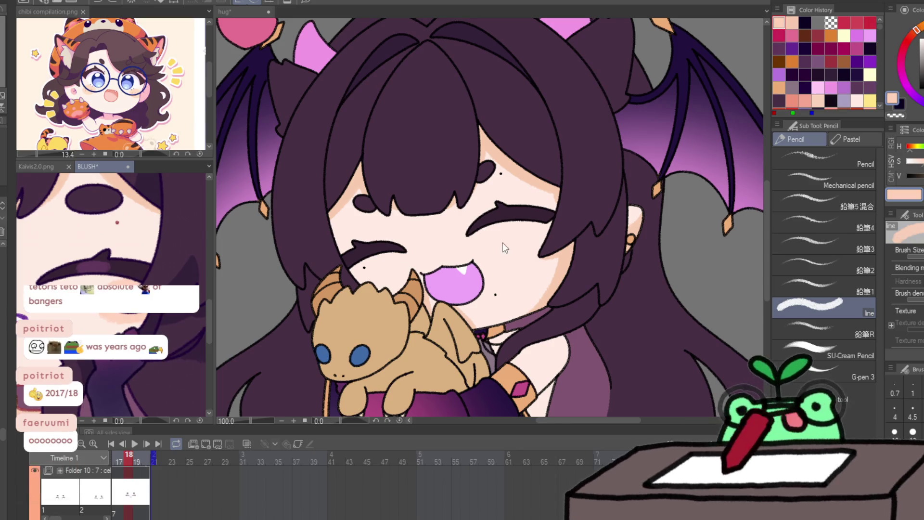
click(391, 266)
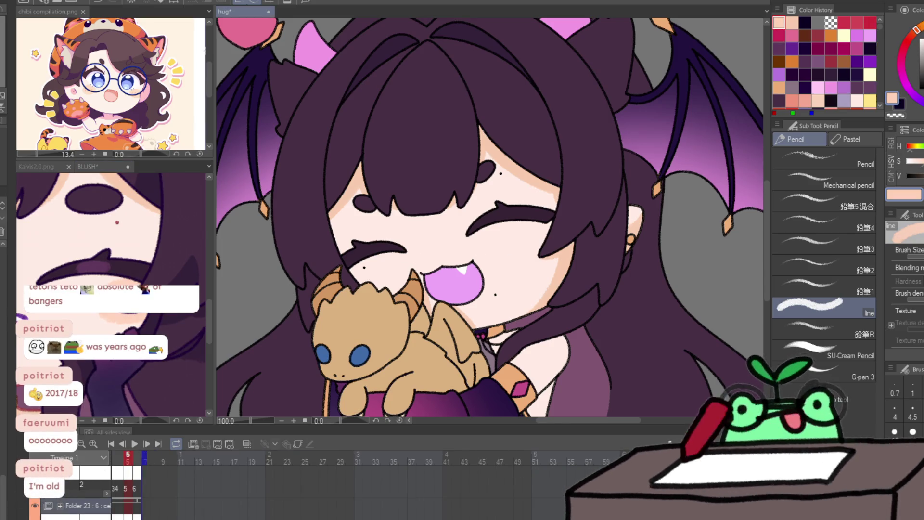
Step: Add a new animation folder and paint pink blush on one cheek in frame 1
click(199, 446)
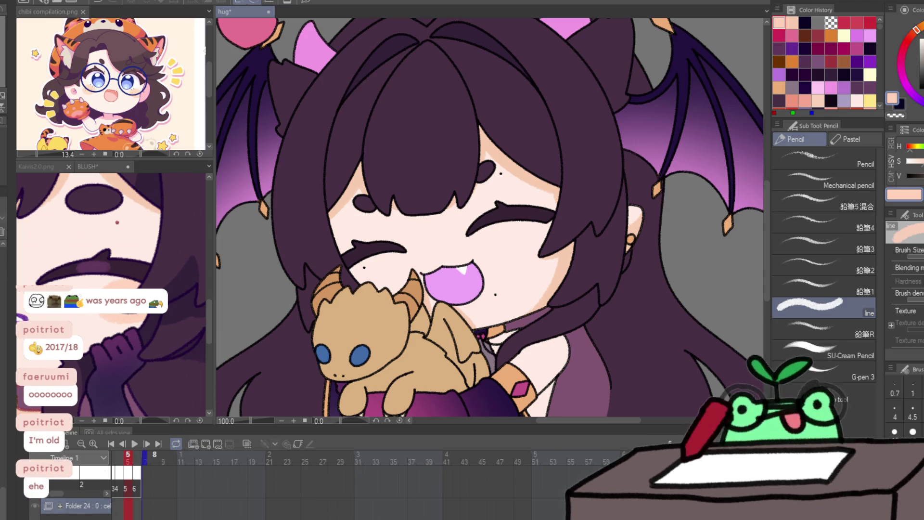
key(Home)
mouse_move(536, 208)
mouse_down()
mouse_move(525, 236)
mouse_move(544, 219)
mouse_move(522, 240)
mouse_move(524, 227)
mouse_up()
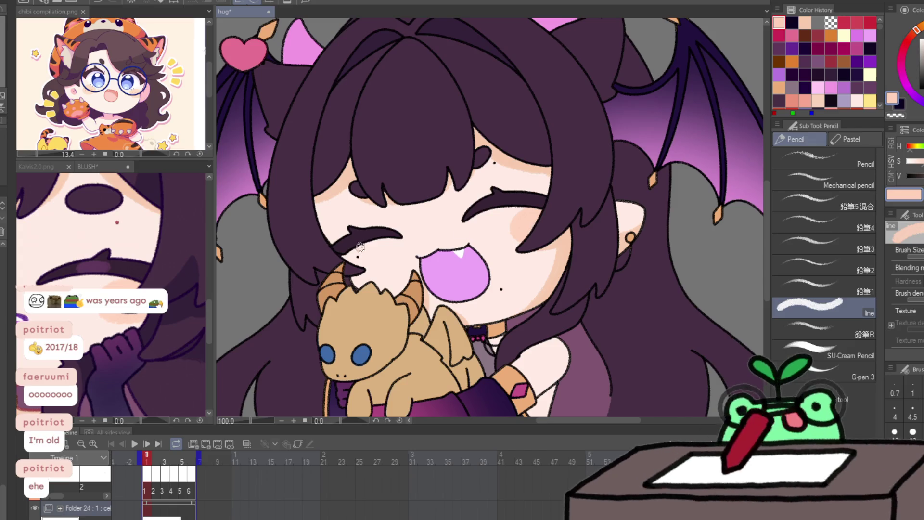
Step: Blush the other cheek, then dab salmon accents sampled from the BLUSH reference
mouse_move(345, 260)
mouse_down()
mouse_move(373, 262)
mouse_move(353, 277)
mouse_move(360, 270)
mouse_up()
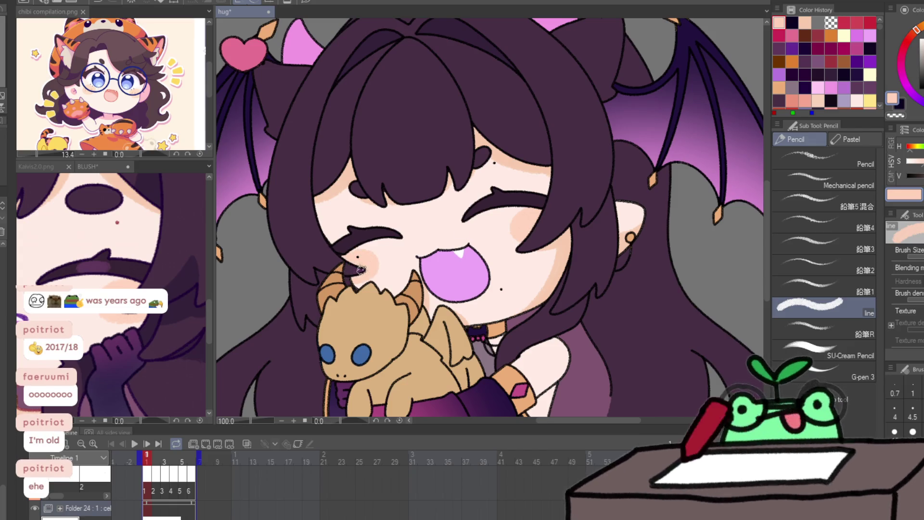
scroll(161, 271, up, 5)
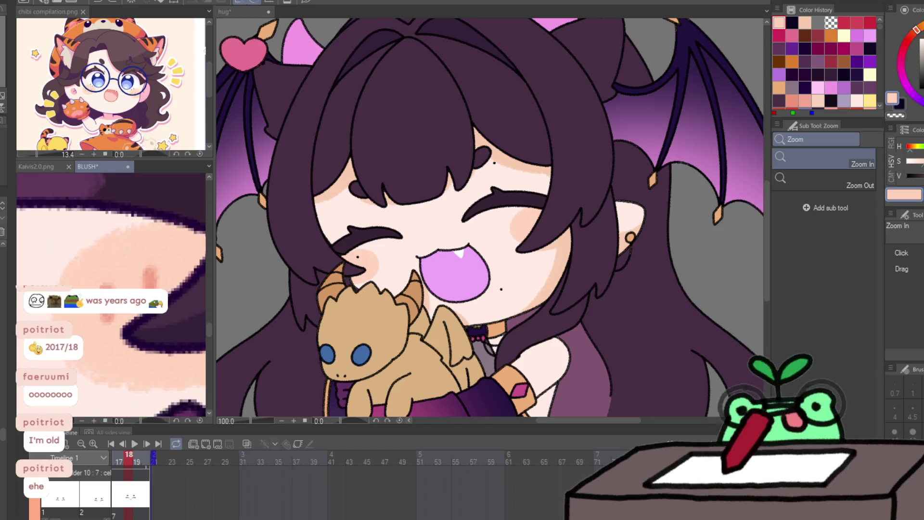
click(155, 276)
scroll(141, 183, down, 4)
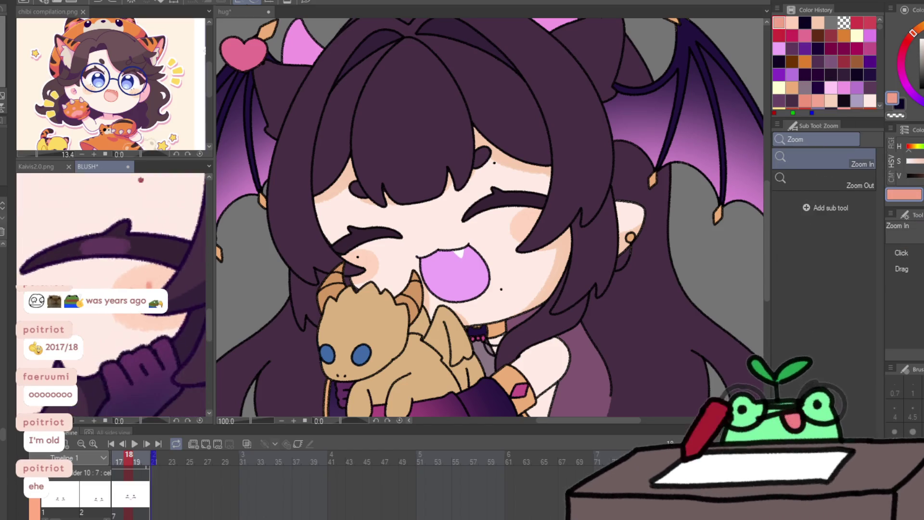
click(540, 212)
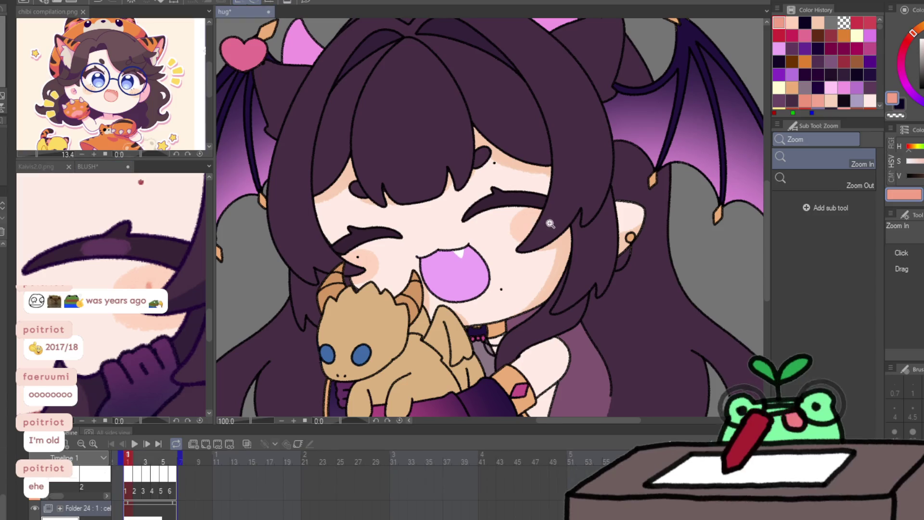
scroll(517, 225, up, 5)
click(519, 222)
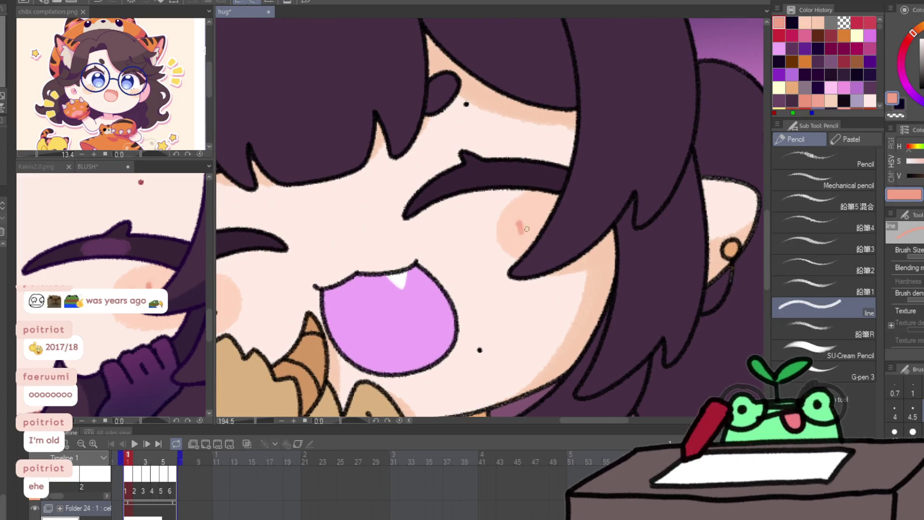
drag(221, 292, 390, 244)
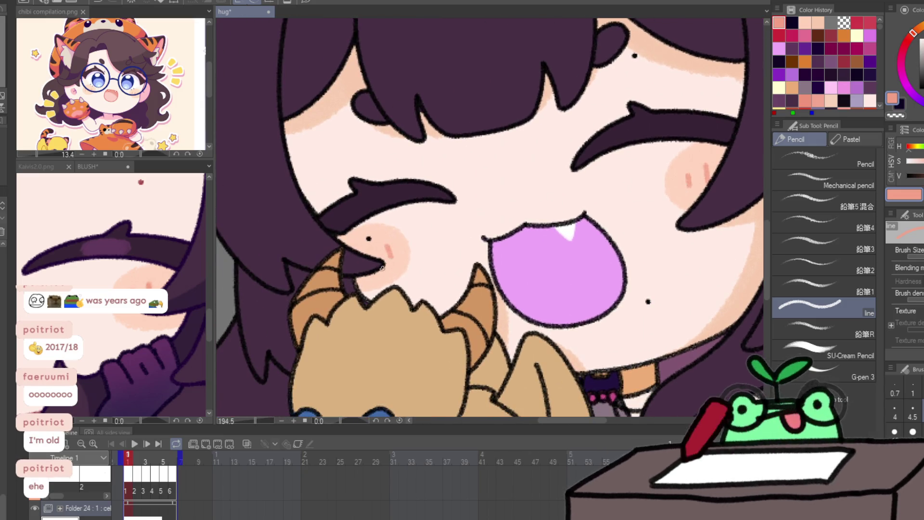
ctrl+alt+click(354, 258)
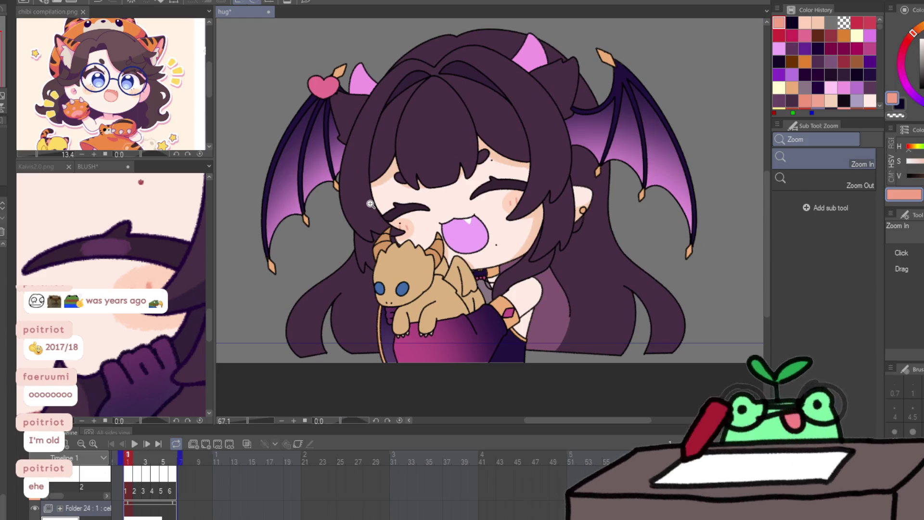
Step: Step through frames 1 to 3, flipping back and forth to compare the blush
key(Right)
key(k)
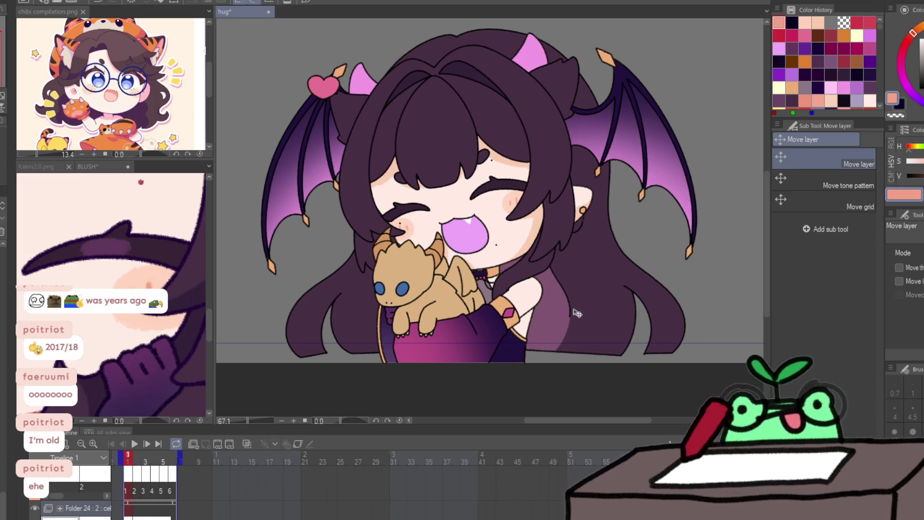
key(Left)
key(Right)
key(Left)
key(Right)
key(Right)
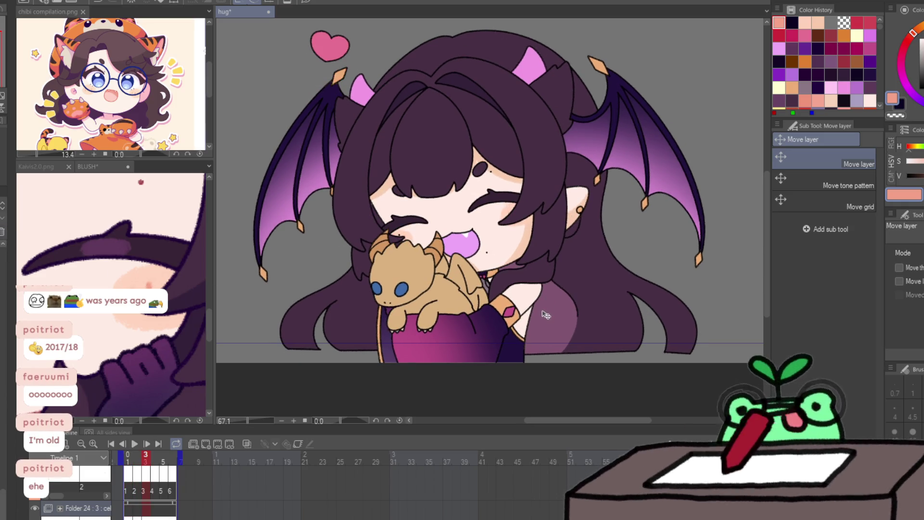
key(Left)
key(Right)
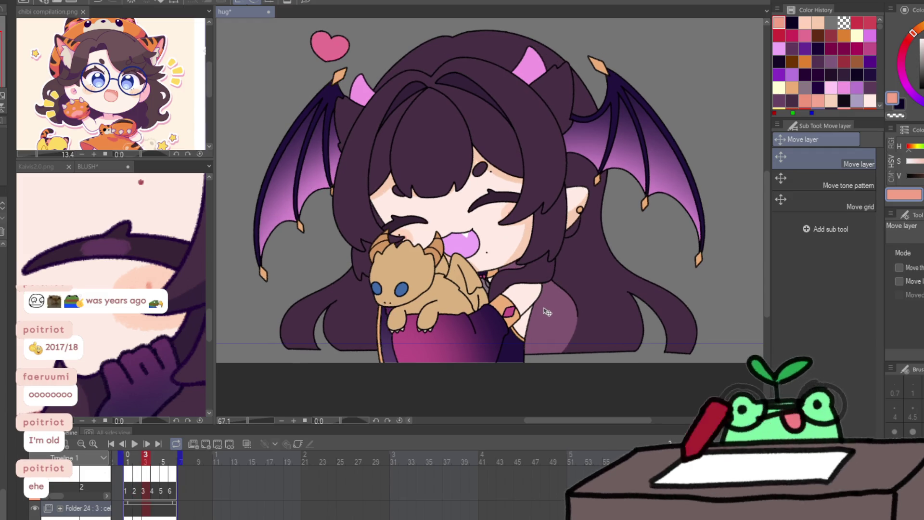
key(Left)
key(Right)
key(Left)
key(Right)
key(Left)
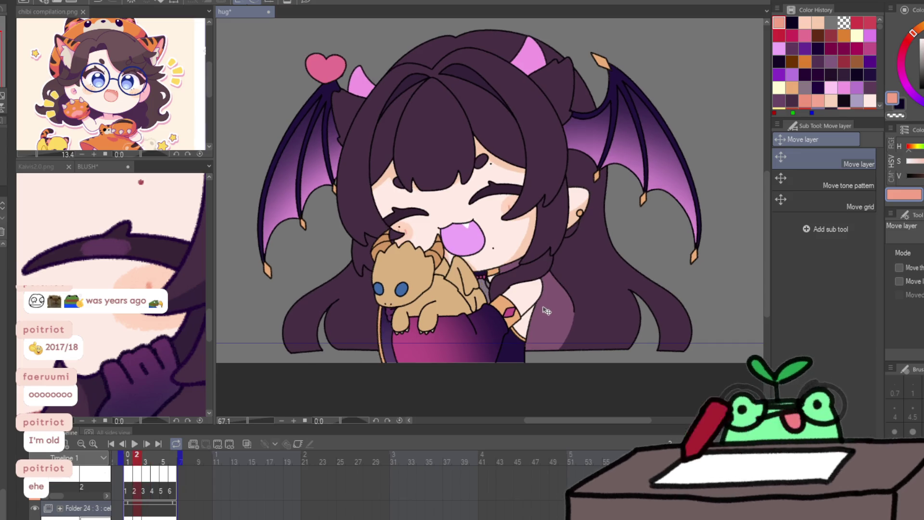
key(Right)
key(Left)
key(Left)
Step: Check frames 4 and 5, return to frame 1 and play the animation loop
key(Right)
key(Right)
key(Right)
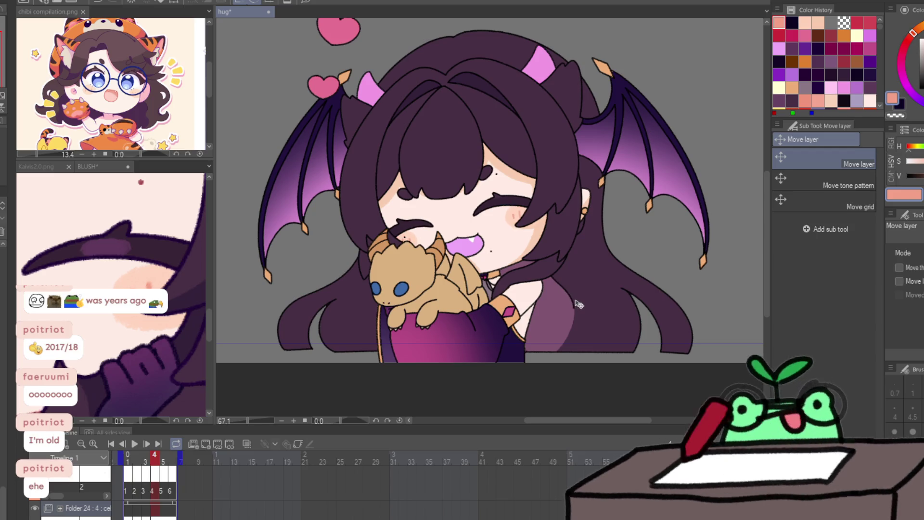
key(Left)
key(Right)
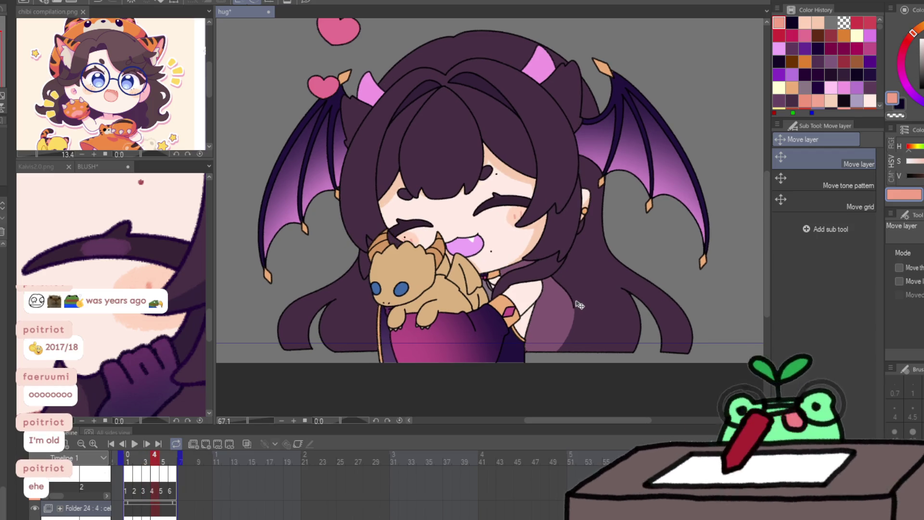
key(Left)
key(Left)
key(Right)
key(Right)
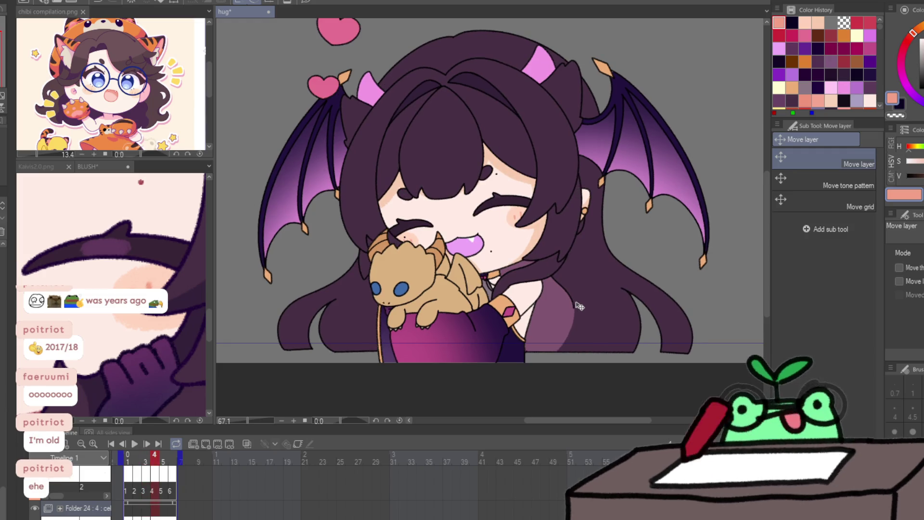
key(Left)
key(Right)
key(Right)
key(Left)
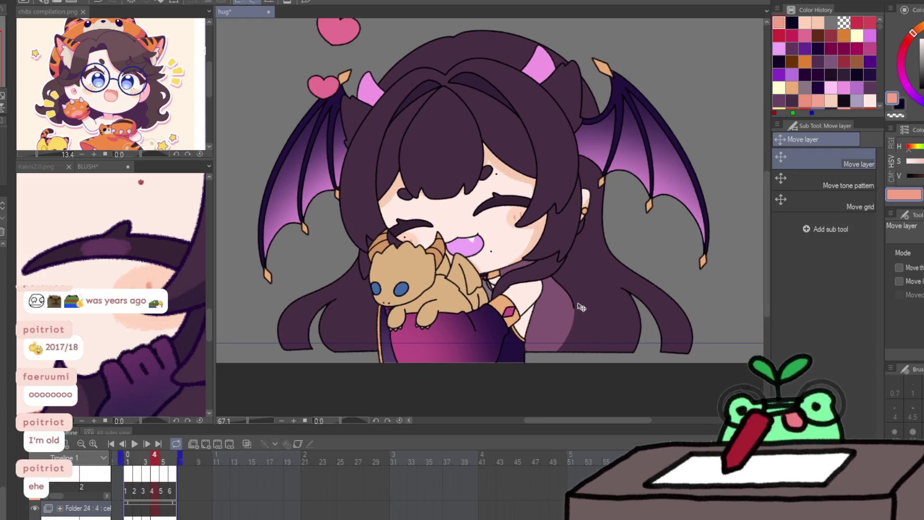
key(Left)
key(Left)
key(Left)
key(Right)
key(Right)
key(Right)
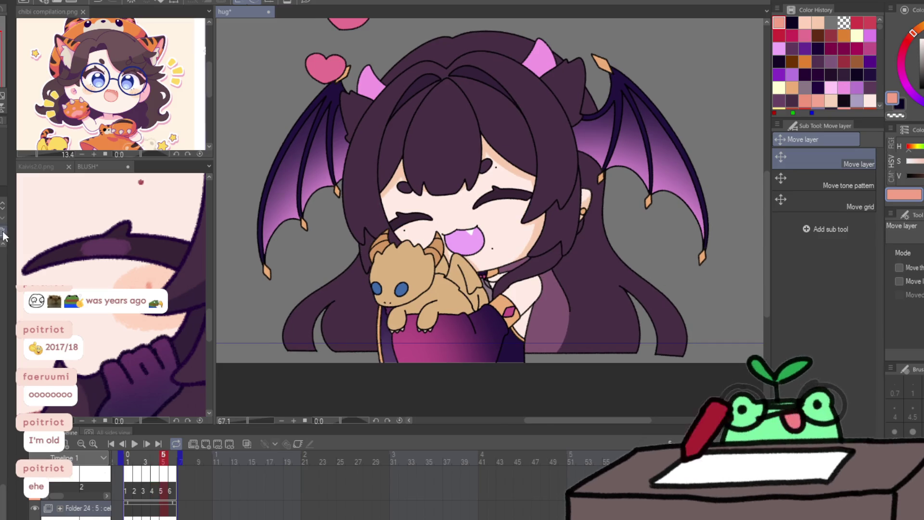
key(Left)
key(Right)
key(Right)
key(Left)
key(Left)
key(Left)
key(Left)
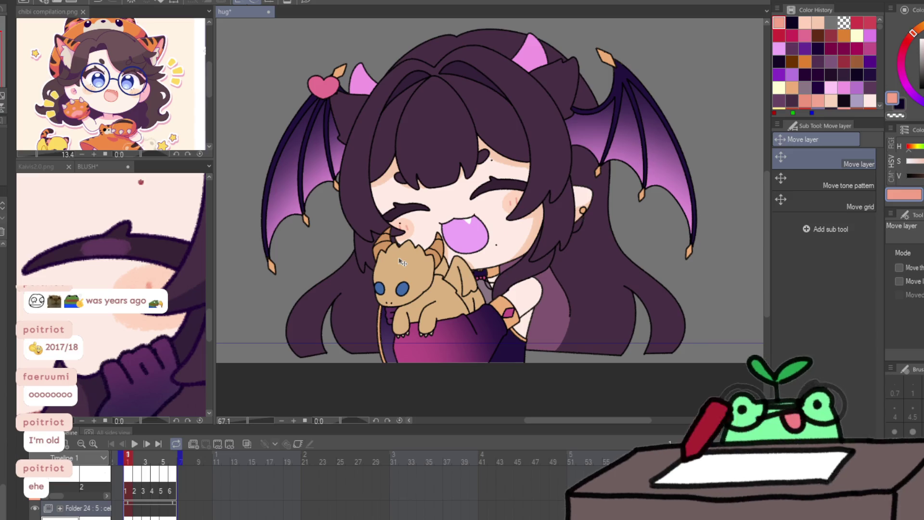
key(Left)
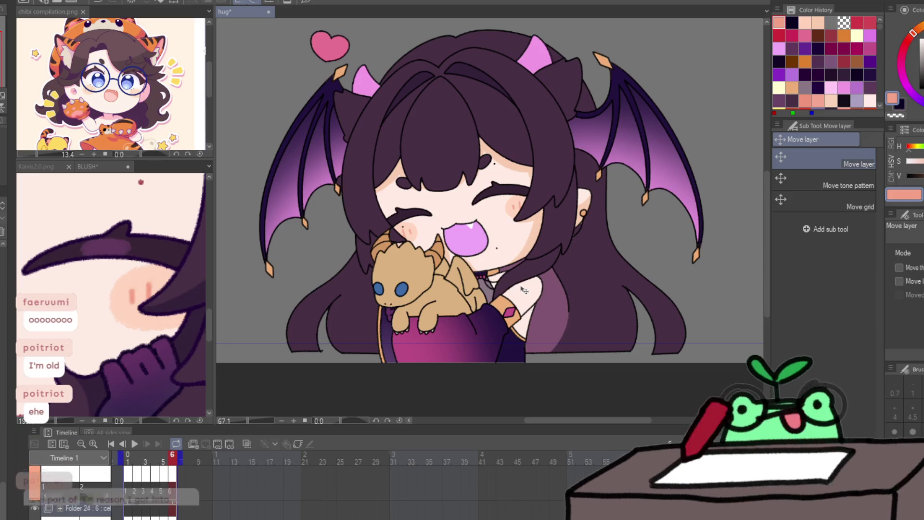
key(space)
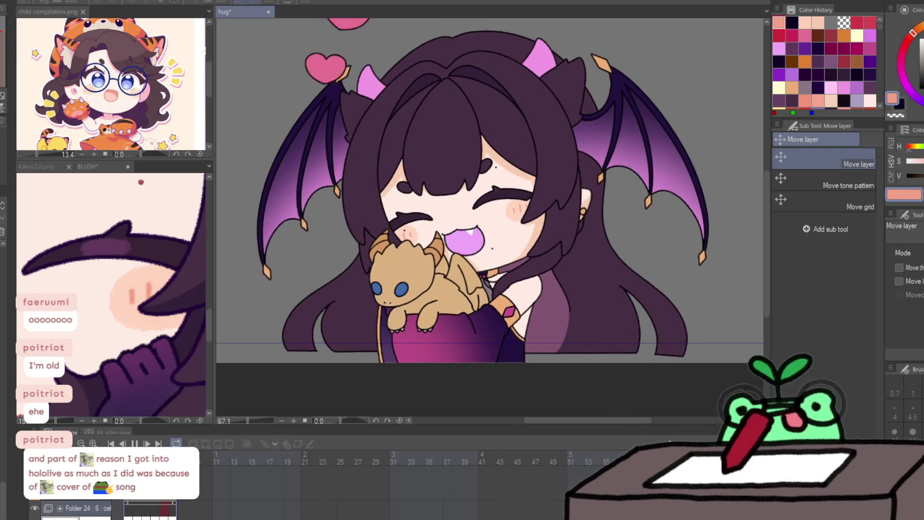
Step: Stop playback, sample the mouth's pink-purple colour and shade the upper-left mouth on the first frame
click(135, 443)
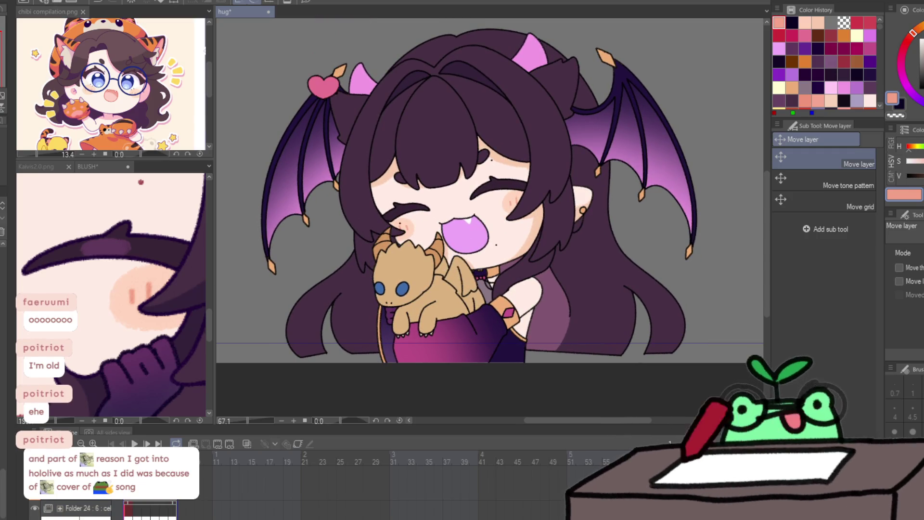
key(p)
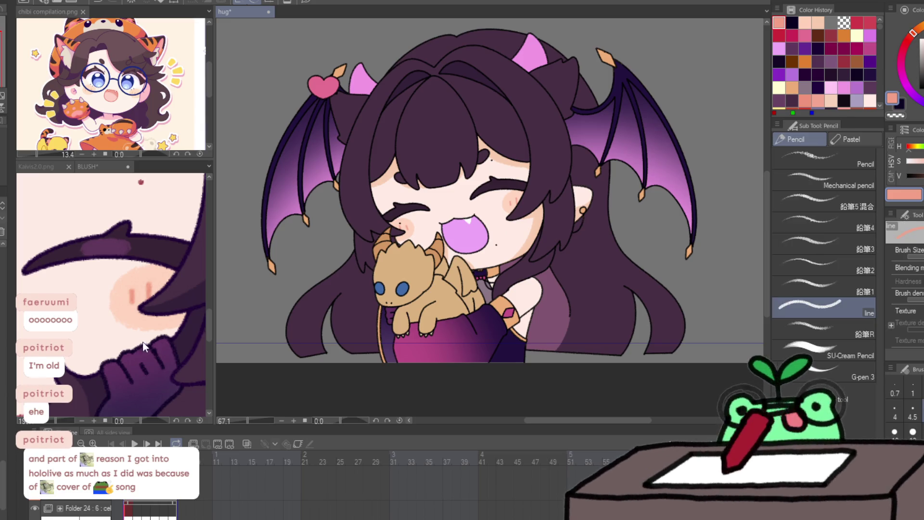
click(143, 342)
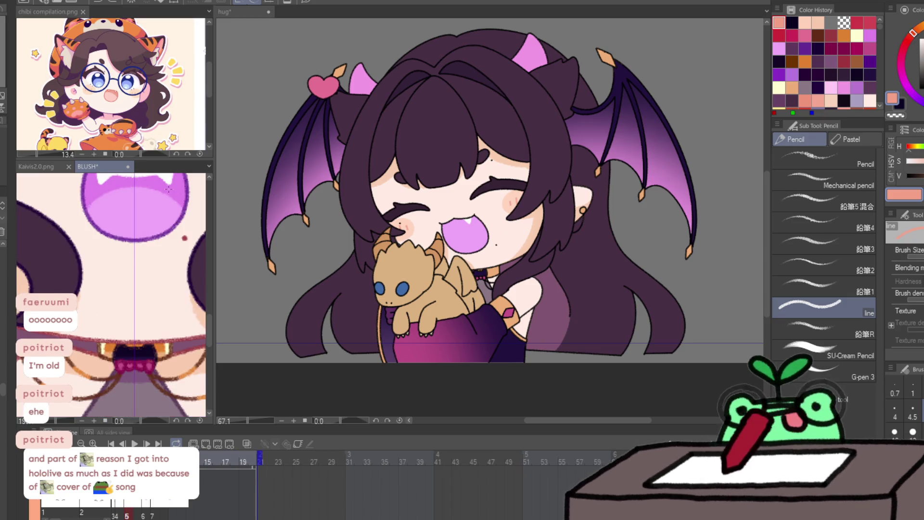
alt+click(463, 235)
key(slash)
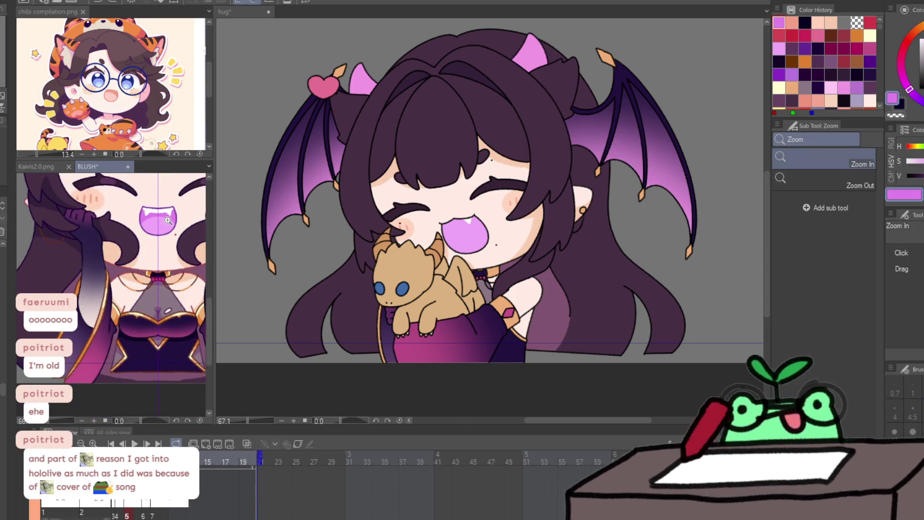
click(464, 233)
key(p)
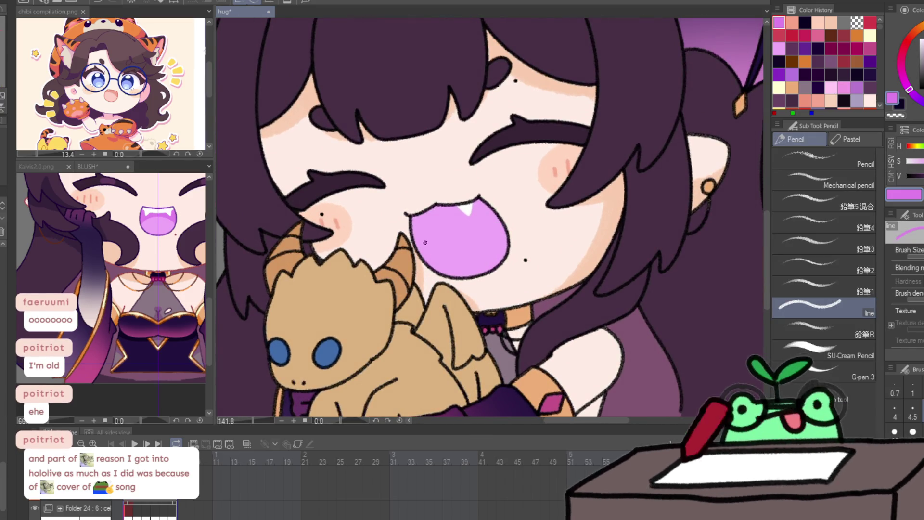
mouse_move(415, 263)
mouse_down()
mouse_move(457, 213)
mouse_move(486, 205)
mouse_move(420, 238)
mouse_move(429, 225)
mouse_up()
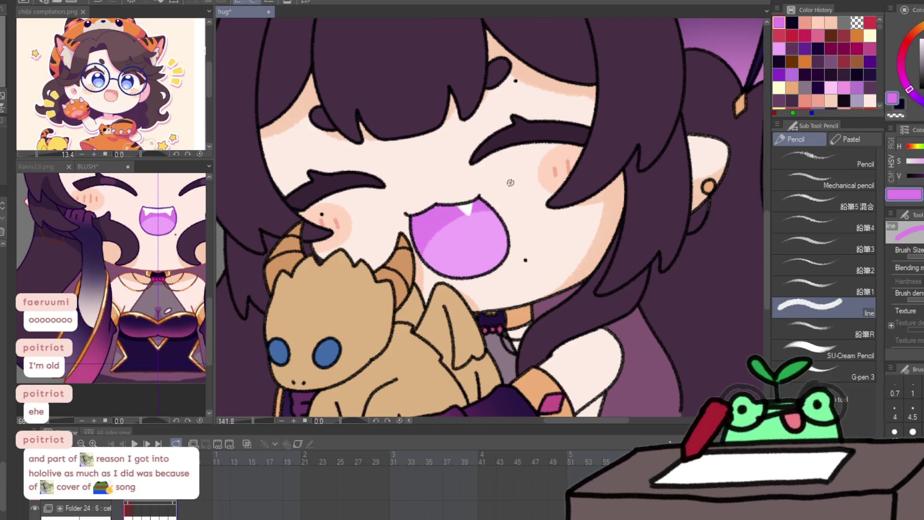
Step: Shade the upper mouth in darker pink on the next two frames
key(Right)
mouse_move(416, 262)
mouse_down()
mouse_move(481, 212)
mouse_move(407, 256)
mouse_move(453, 211)
mouse_up()
key(Right)
key(Left)
key(Right)
drag(415, 281, 455, 237)
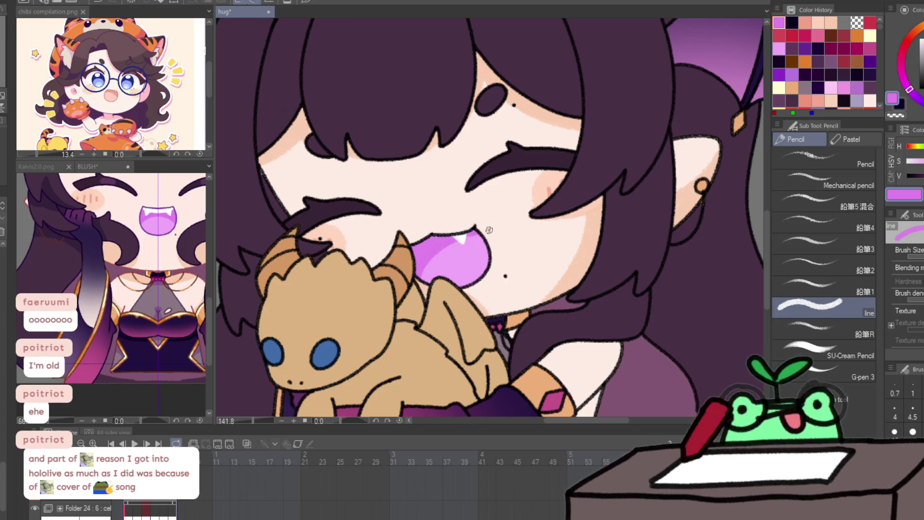
Step: Shade the mouth on the remaining frames, then play the animation to check
key(Right)
drag(433, 271, 490, 240)
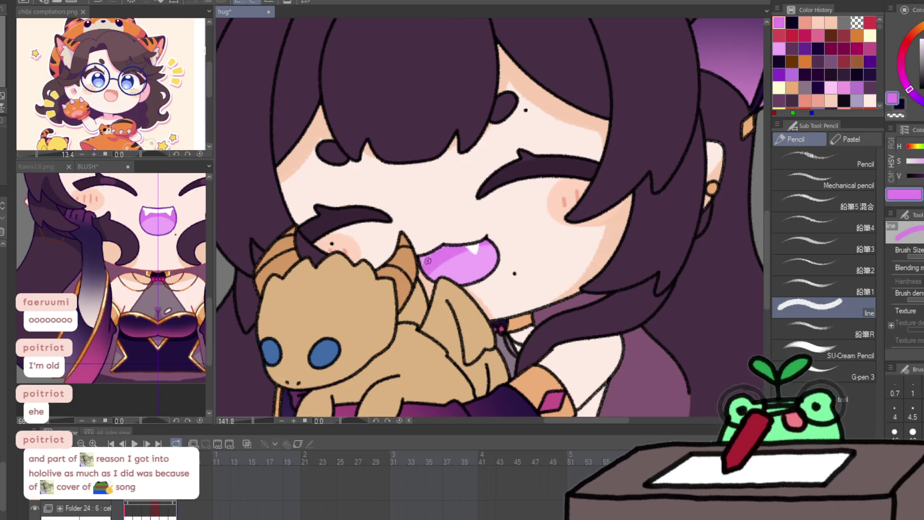
key(Right)
mouse_move(422, 270)
mouse_down()
mouse_move(445, 243)
mouse_move(487, 225)
mouse_up()
key(Right)
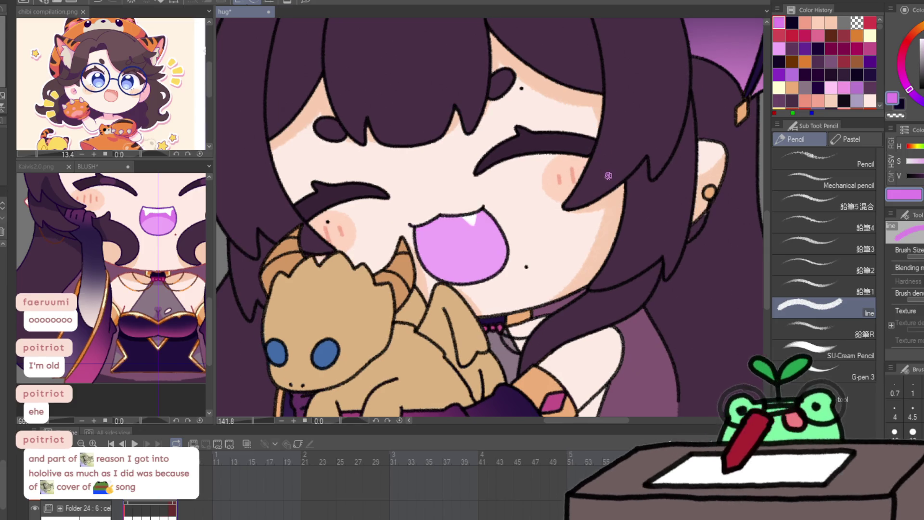
drag(423, 272, 476, 217)
mouse_move(418, 253)
mouse_down()
mouse_move(459, 217)
mouse_move(449, 213)
mouse_up()
key(Right)
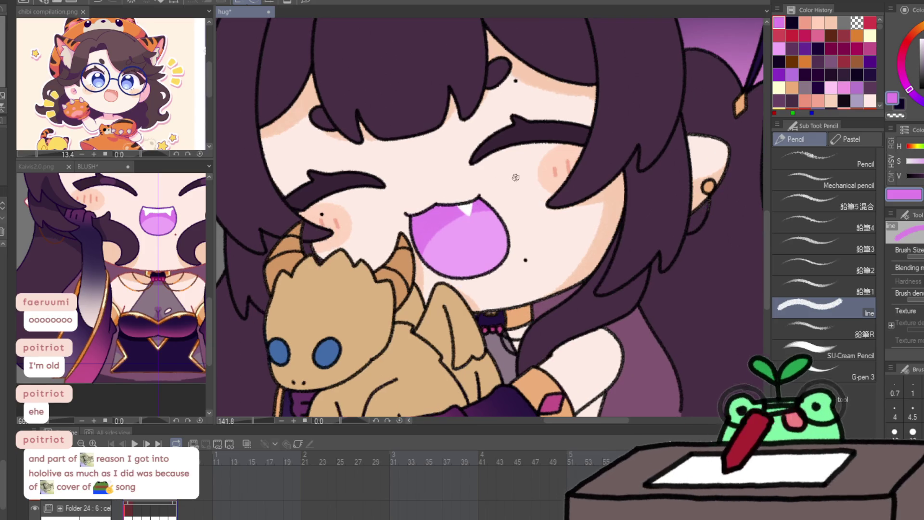
click(133, 443)
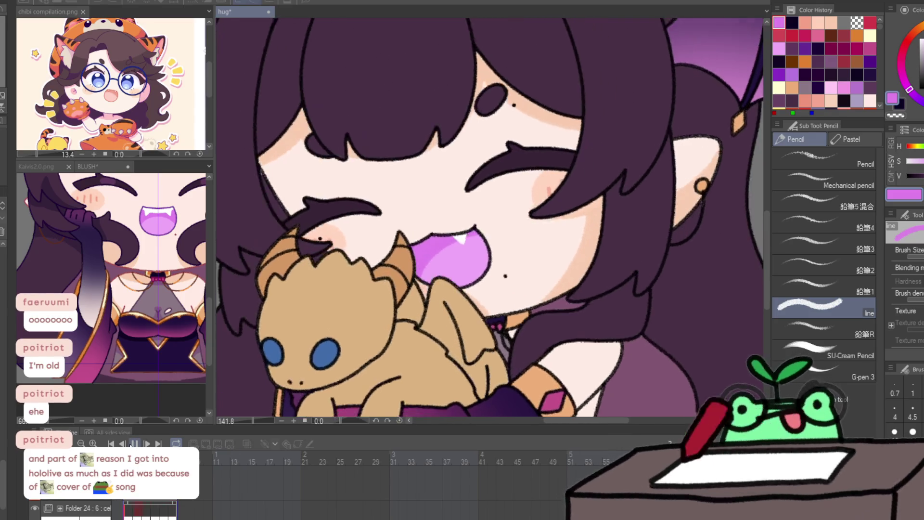
click(134, 443)
scroll(572, 234, down, 5)
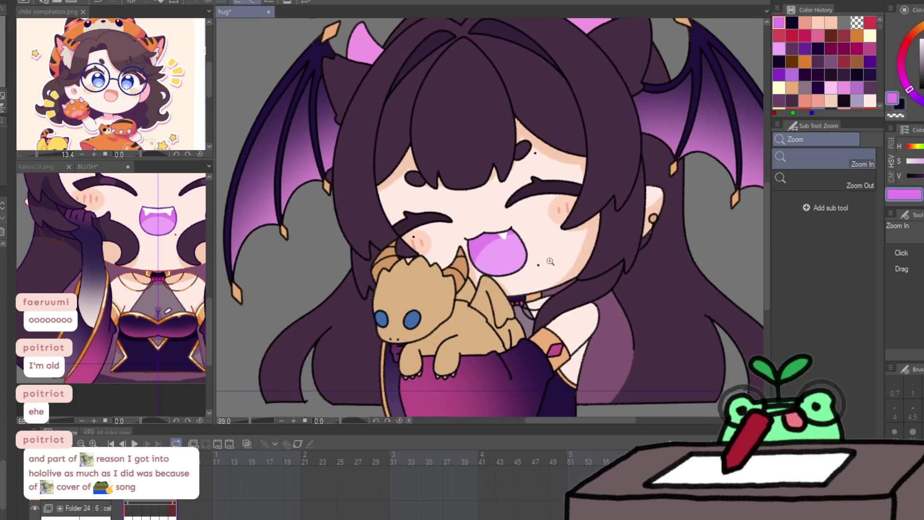
Step: Pick the light peach from recent colours for the pencil and move to frame 2
scroll(529, 214, up, 3)
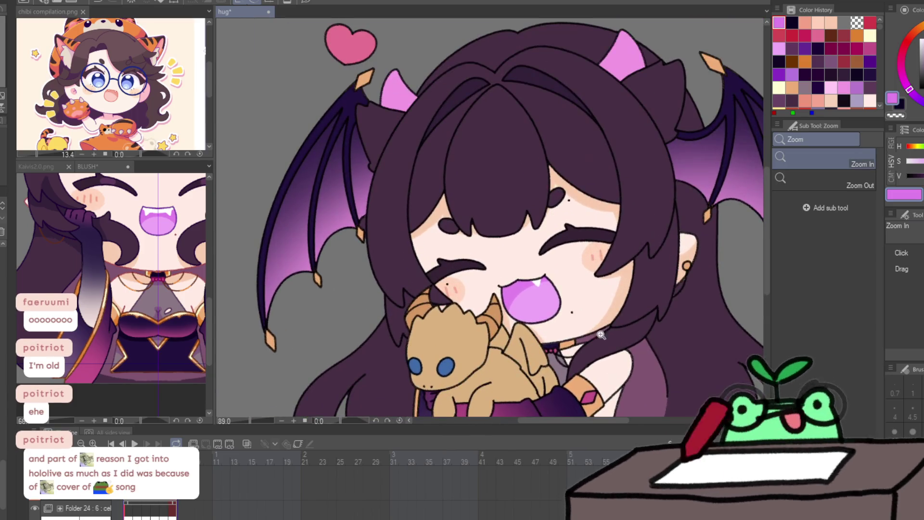
key(p)
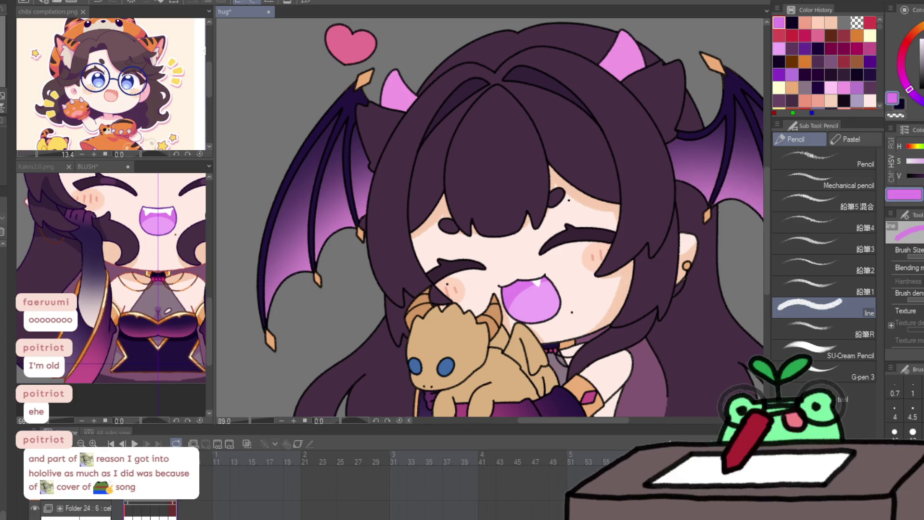
key(Right)
click(805, 23)
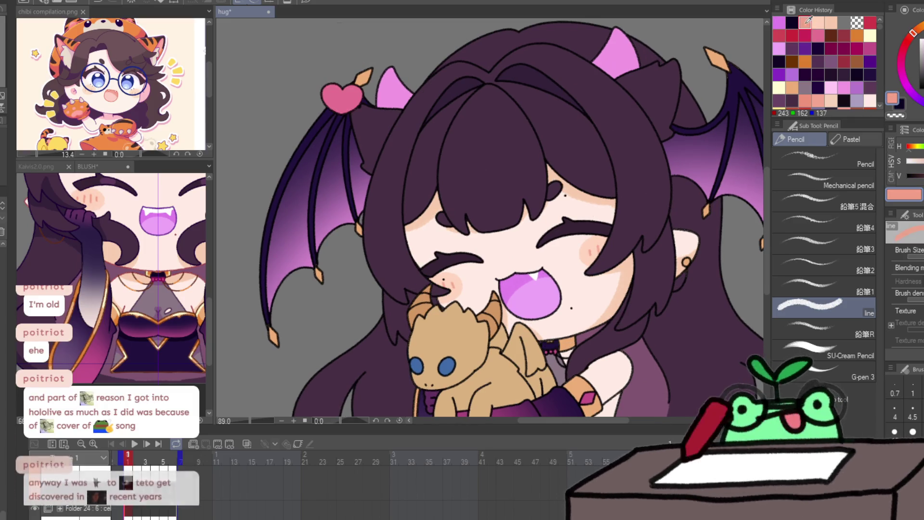
click(831, 23)
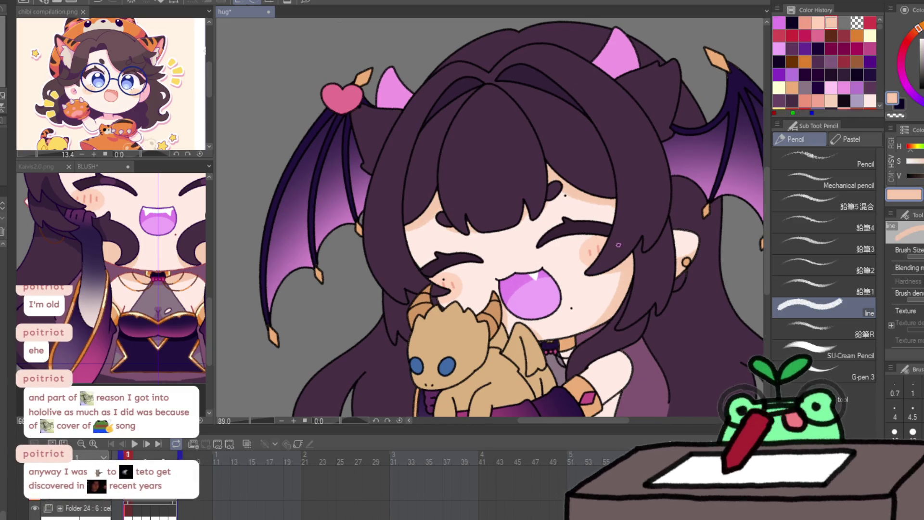
drag(592, 346, 606, 279)
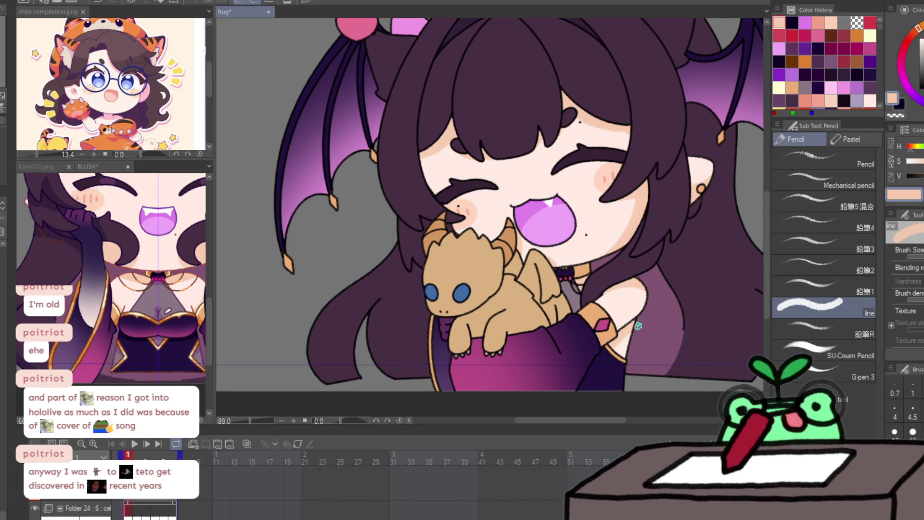
key(Right)
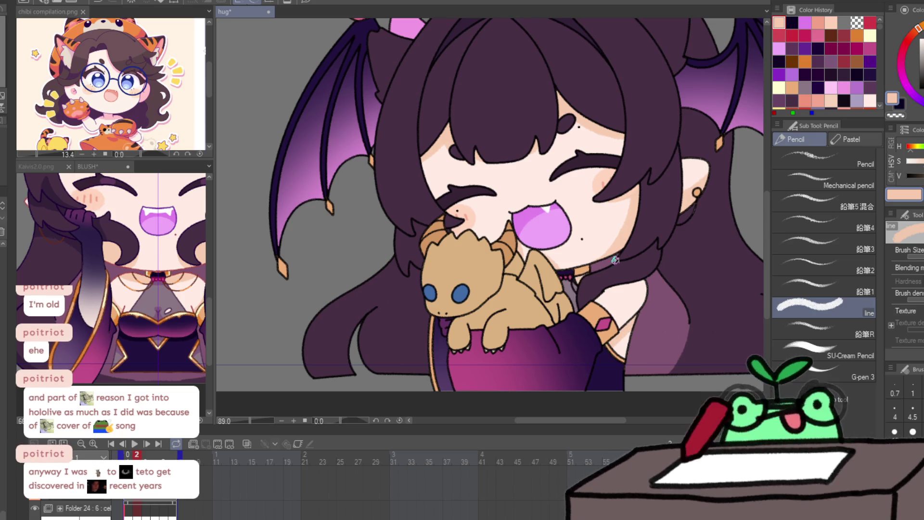
key(Left)
key(Right)
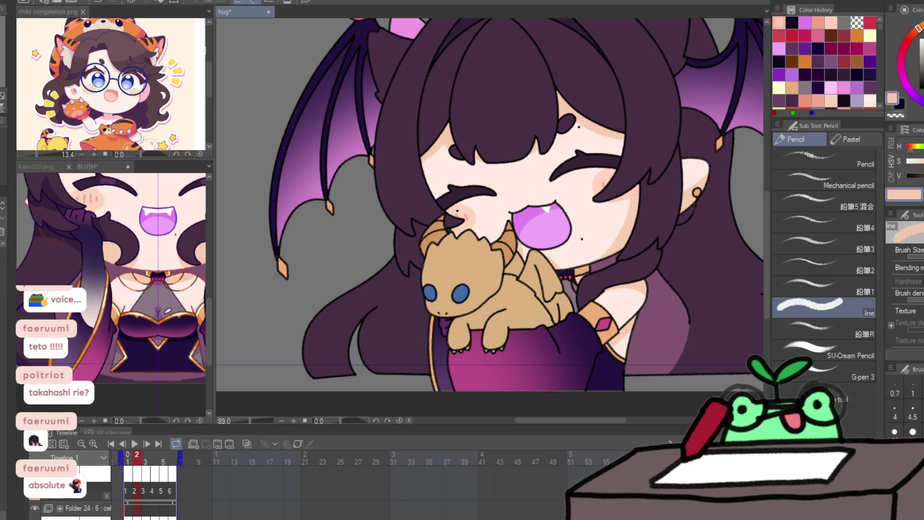
Step: Step ahead through frames 3 and 4 to frame 5 with Ctrl+Right
key(ctrl+Right)
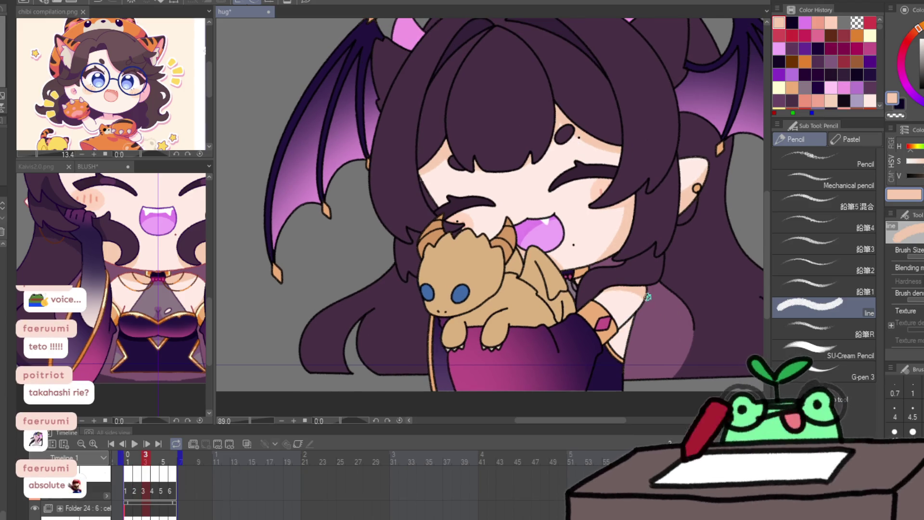
key(ctrl+Right)
key(ctrl+Left)
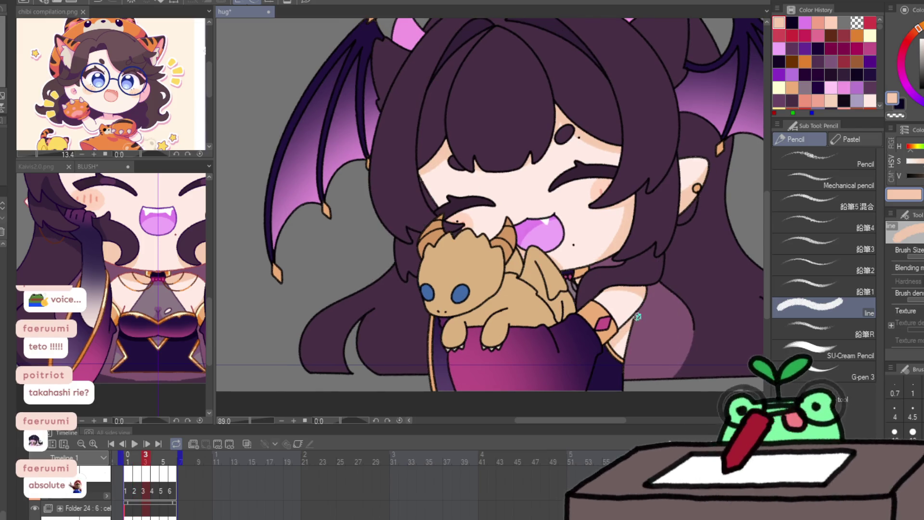
key(ctrl+Right)
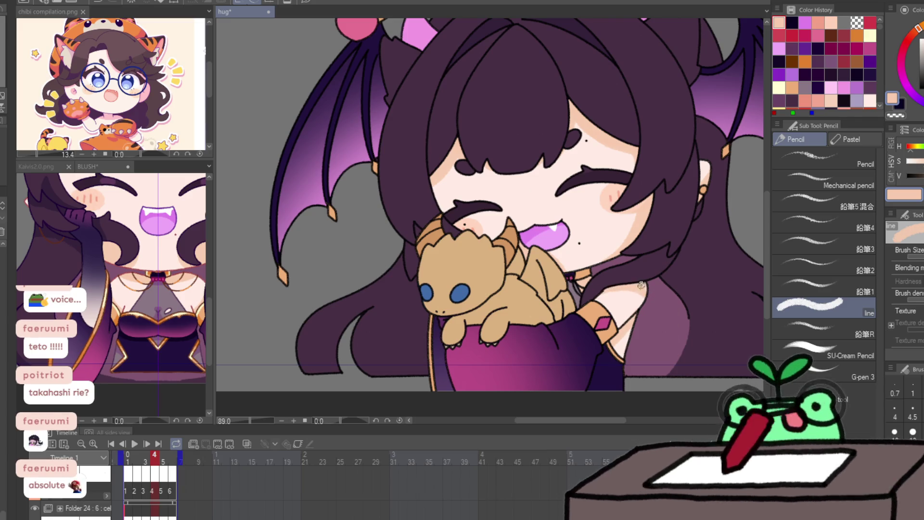
key(ctrl+Right)
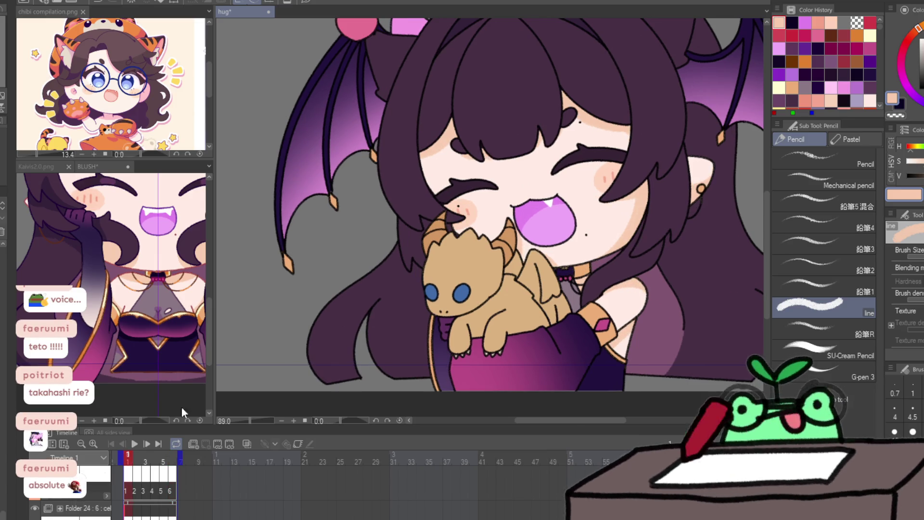
click(135, 443)
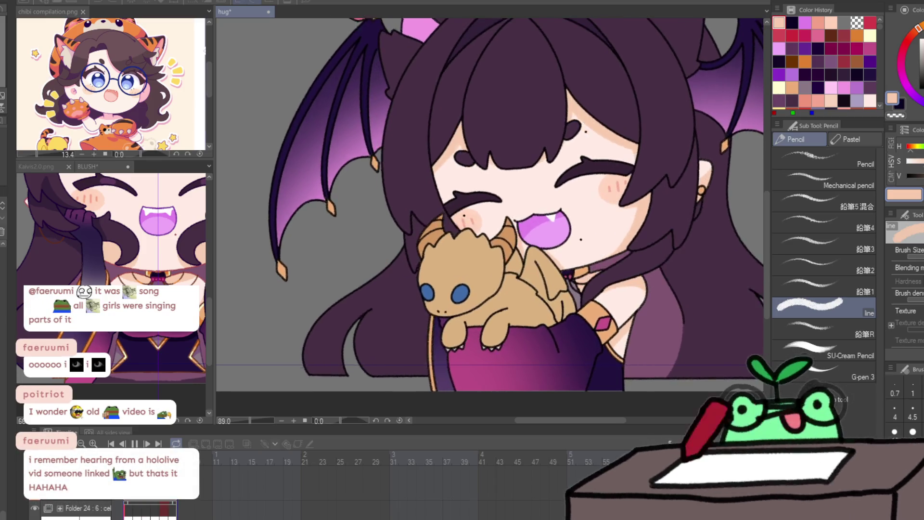
key(space)
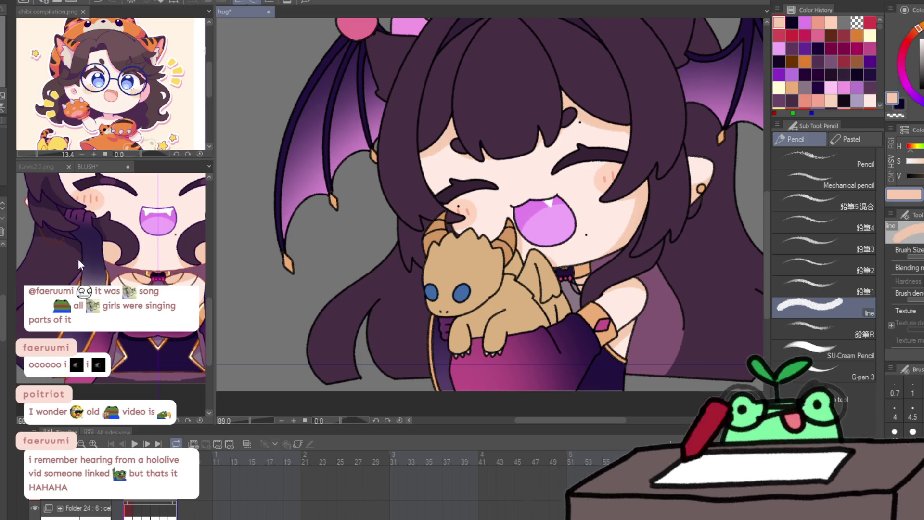
drag(106, 99, 110, 241)
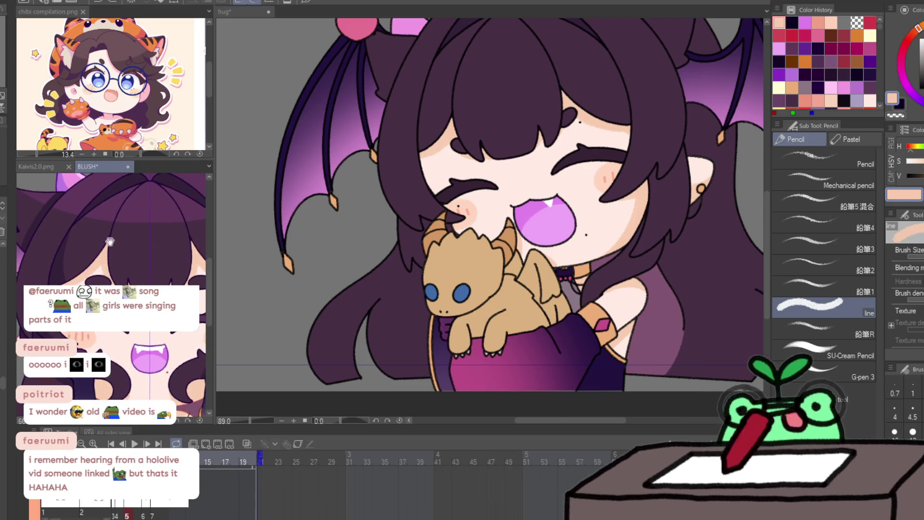
Step: Pick the dark purple hair colour from Color History and set the brush size to 4.5
key(c)
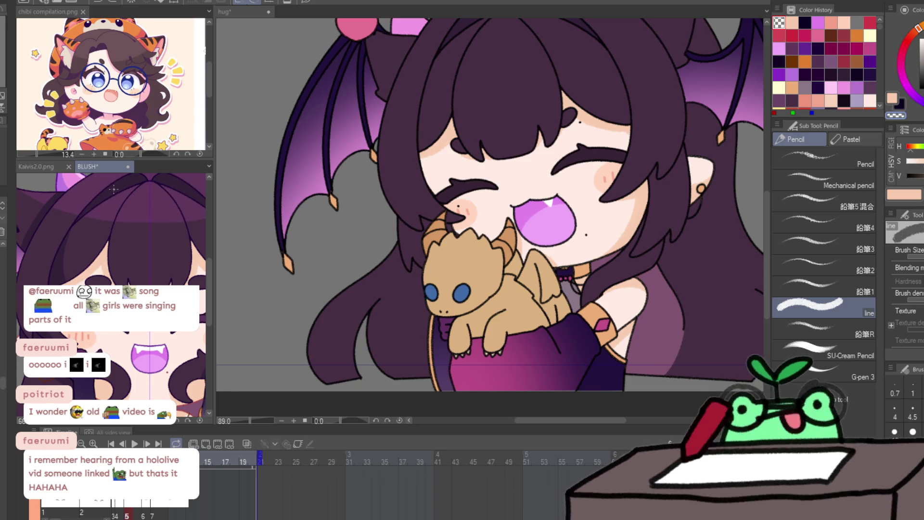
alt+click(114, 192)
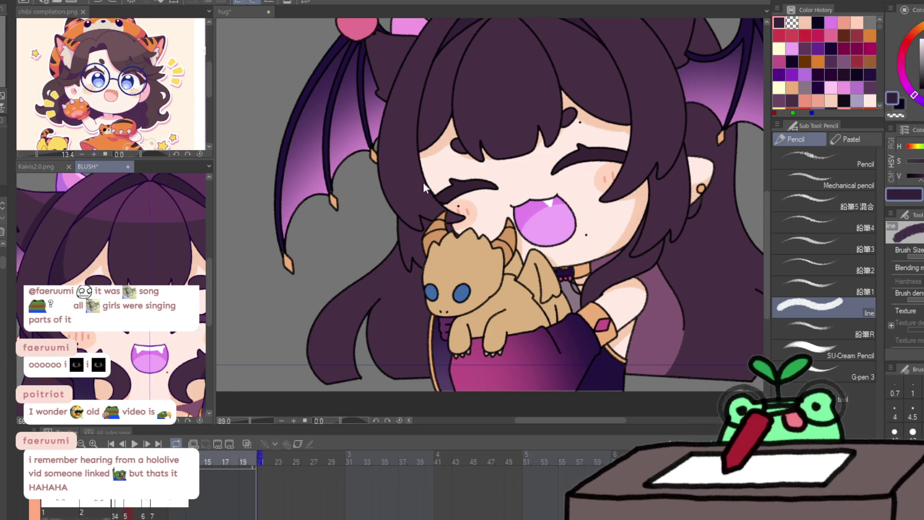
drag(380, 254, 388, 350)
click(910, 414)
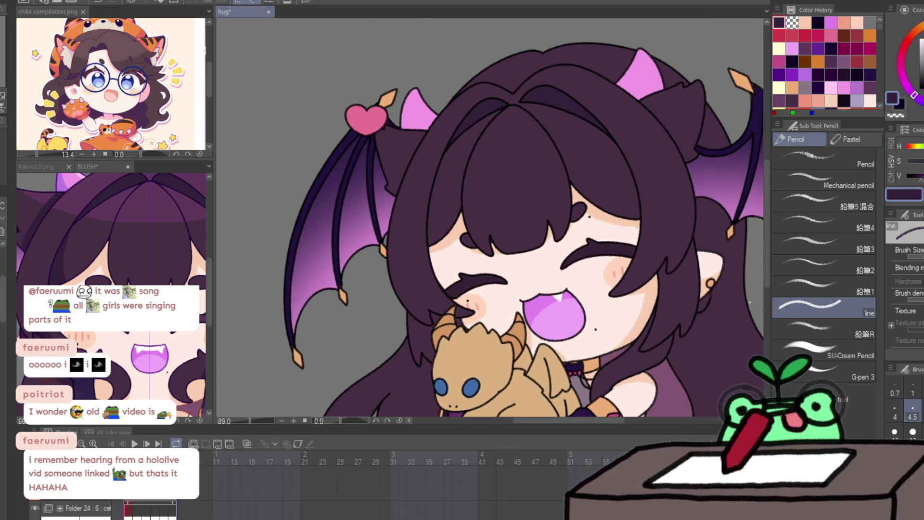
scroll(453, 185, up, 3)
Step: Draw thin strand lines down and up the hair edge, undoing the stray strokes toward the wing
drag(437, 138, 463, 281)
mouse_move(353, 194)
mouse_down()
mouse_move(384, 108)
mouse_move(411, 72)
mouse_up()
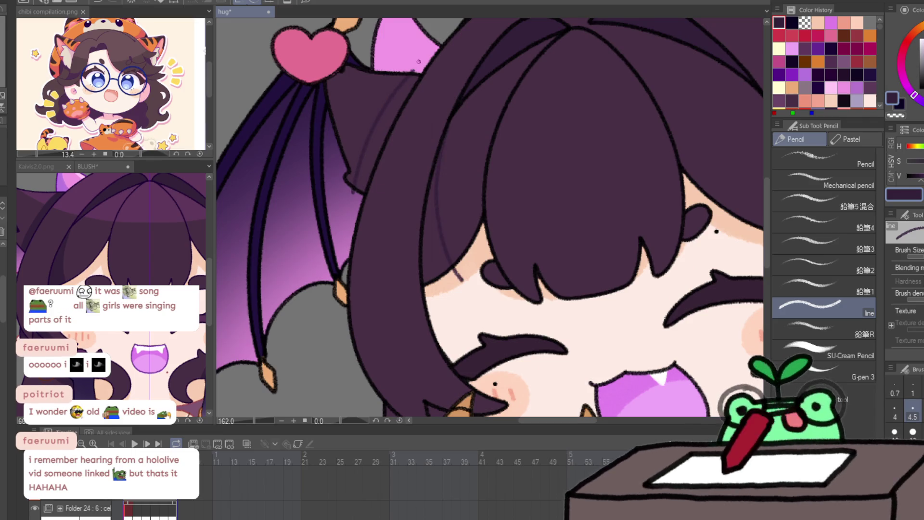
key(ctrl+z)
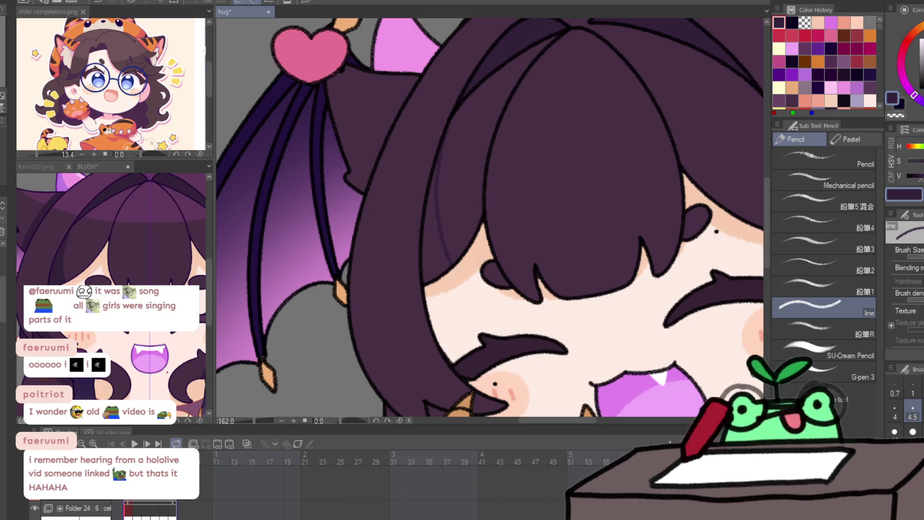
drag(355, 183, 411, 77)
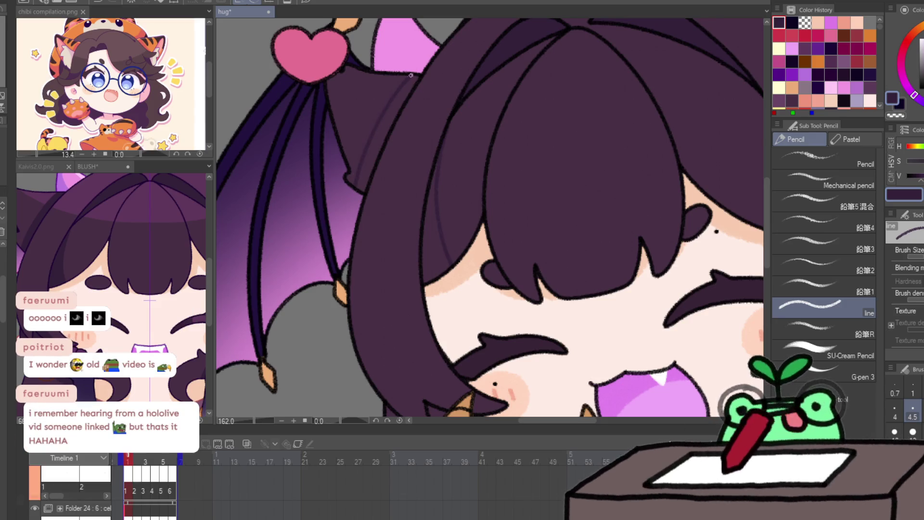
key(ctrl+z)
drag(355, 192, 380, 112)
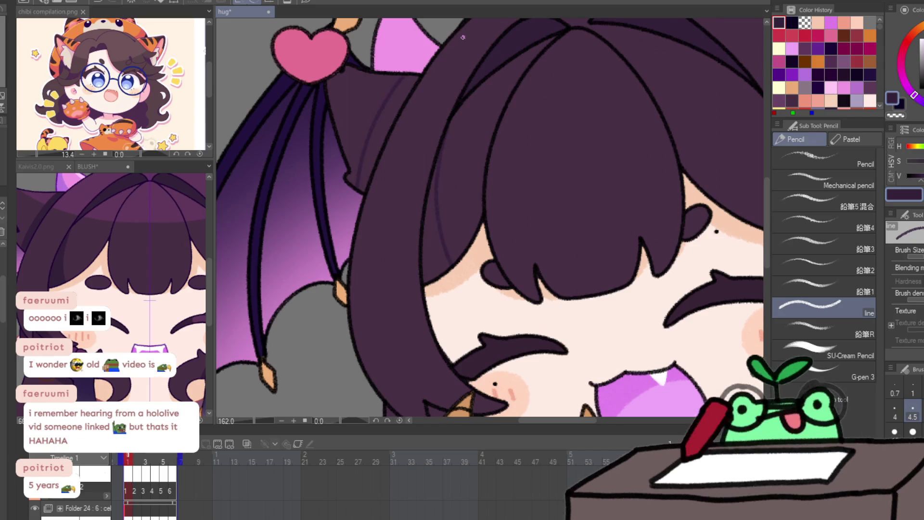
scroll(463, 37, down, 3)
scroll(654, 137, up, 3)
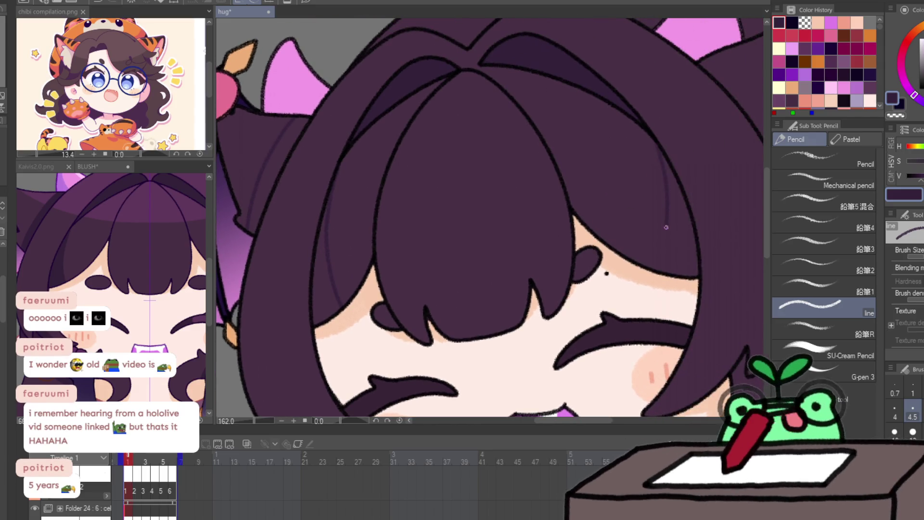
Step: Pan to the mouth and plush, zoom out to the whole drawing, then zoom back in on the hair
drag(660, 299, 656, 156)
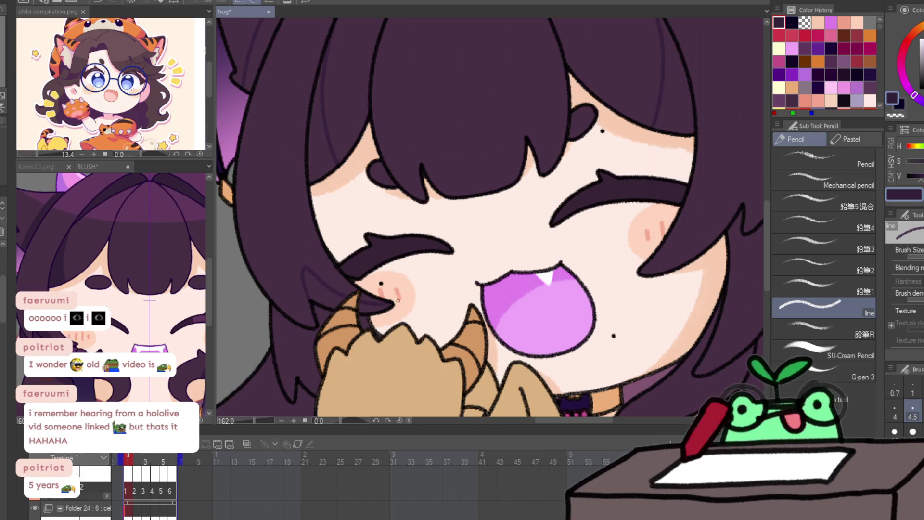
scroll(313, 333, down, 2)
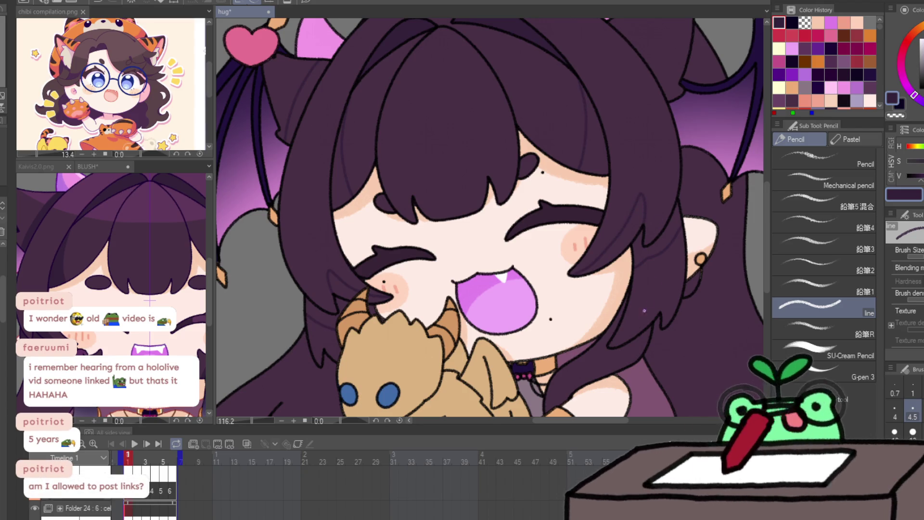
key(/)
key(ctrl+0)
mouse_move(661, 112)
mouse_down()
mouse_move(640, 126)
mouse_move(688, 212)
mouse_up()
key(p)
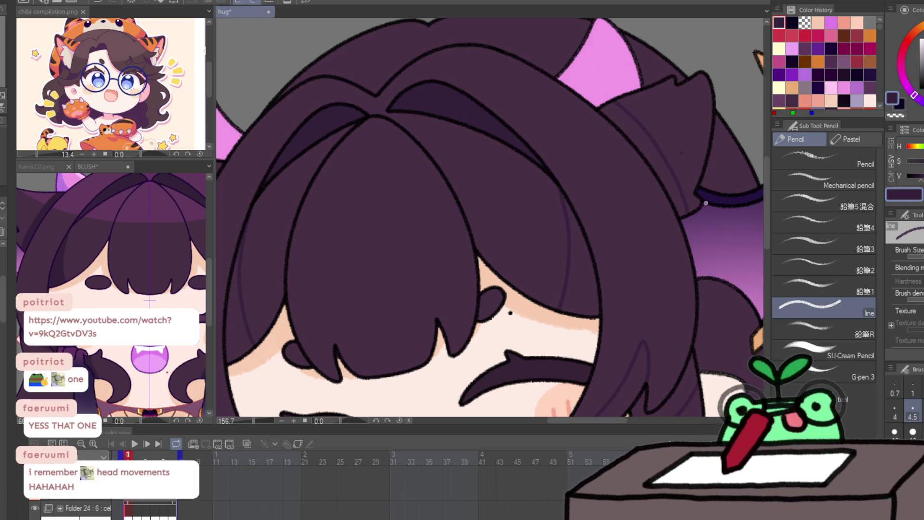
Step: Zoom in on the face and flip between frames 1 and 2, settling on frame 2
key(slash)
alt+click(691, 235)
click(626, 344)
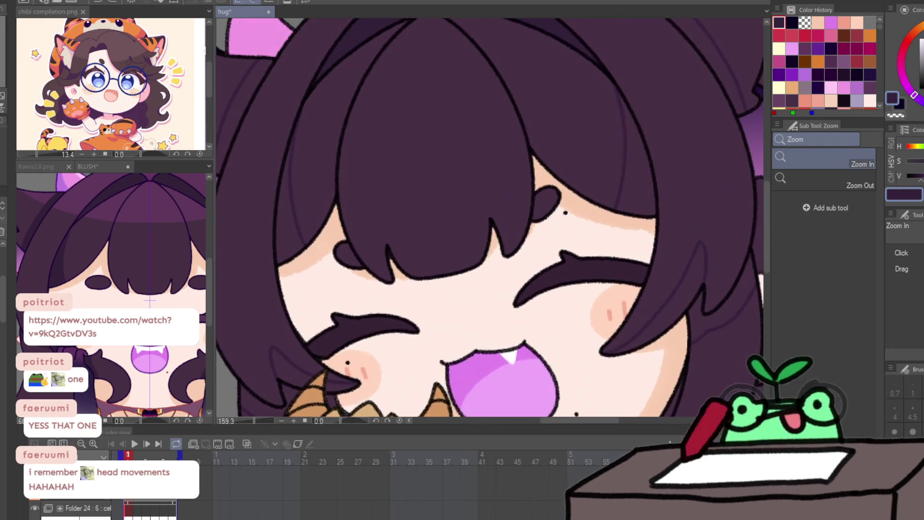
key(p)
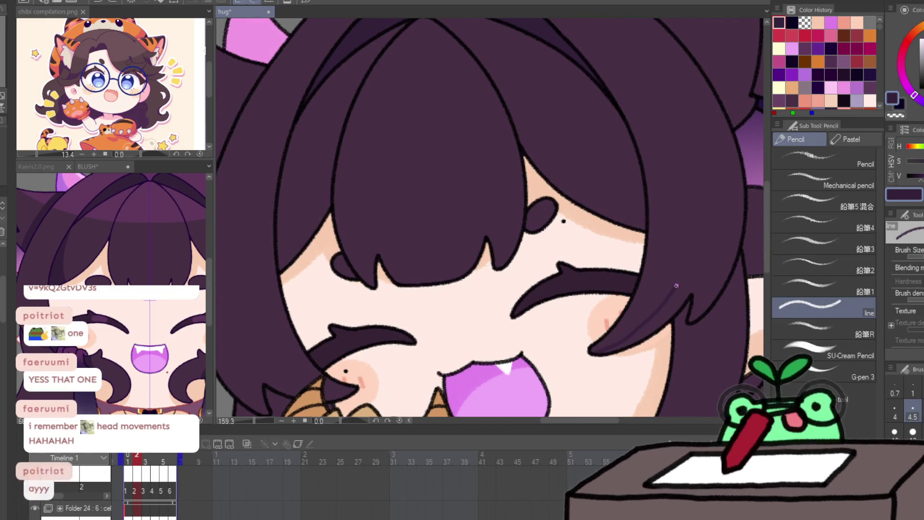
key(Left)
key(Right)
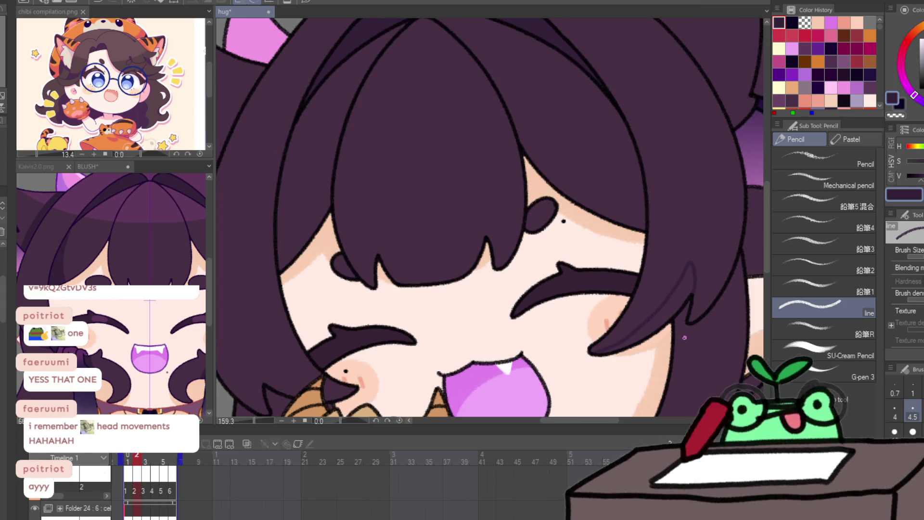
key(Left)
key(Right)
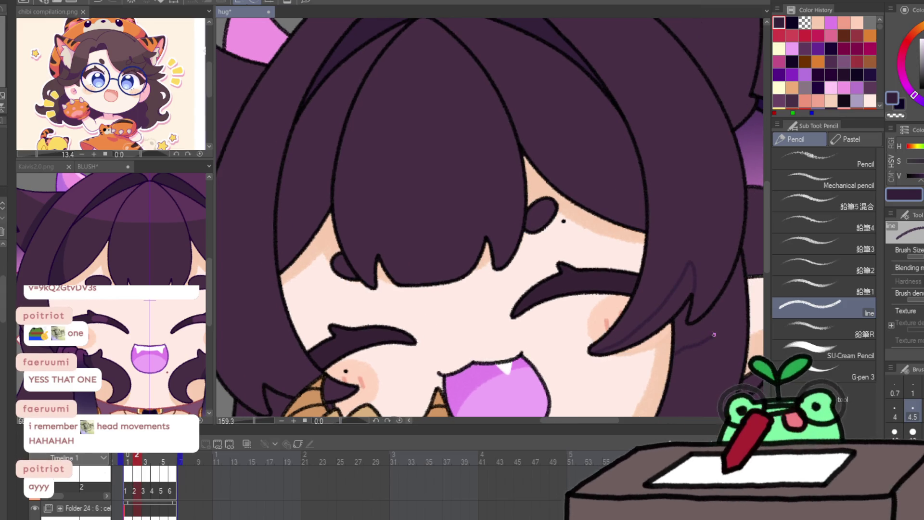
Step: With the canvas mirrored, draw strand lines along the ear edge and the inner hair edge
drag(678, 287, 573, 388)
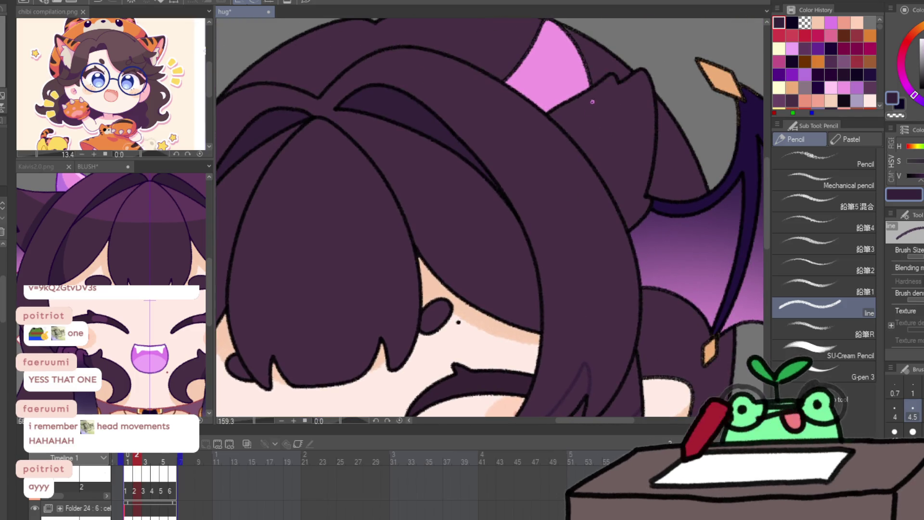
key(h)
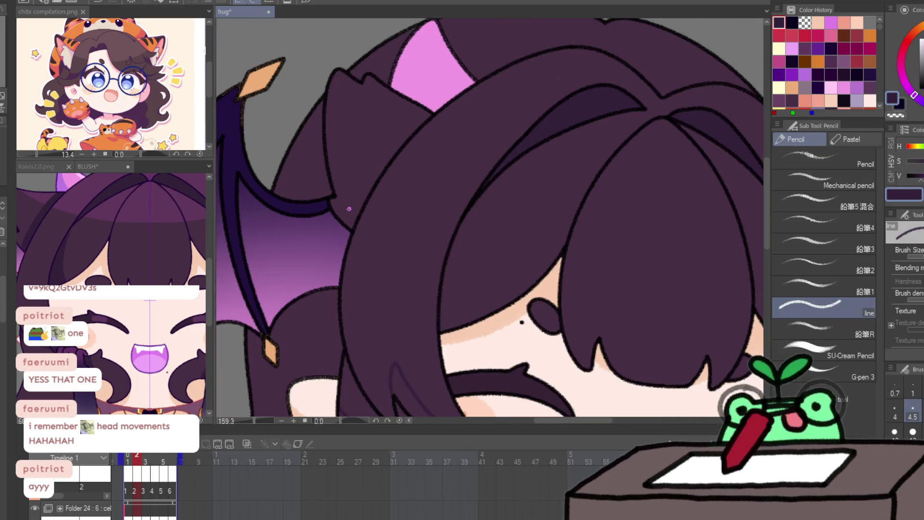
drag(349, 219, 412, 119)
key(ctrl+z)
mouse_move(342, 225)
mouse_down()
mouse_move(391, 134)
mouse_move(423, 107)
mouse_up()
mouse_move(477, 193)
mouse_down()
mouse_move(467, 221)
mouse_move(476, 316)
mouse_up()
Step: Reposition the view on the mouth and plush, advance a frame, and unmirror the canvas
drag(680, 299, 511, 261)
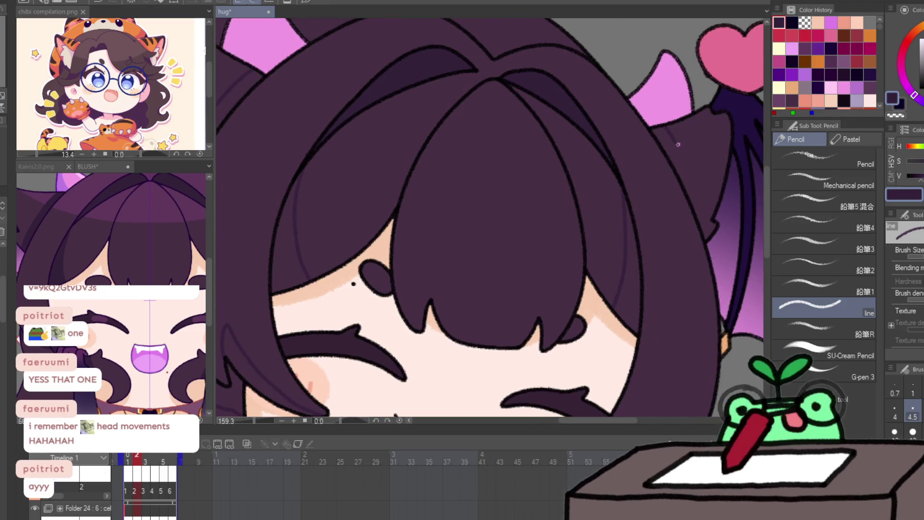
drag(650, 365, 631, 175)
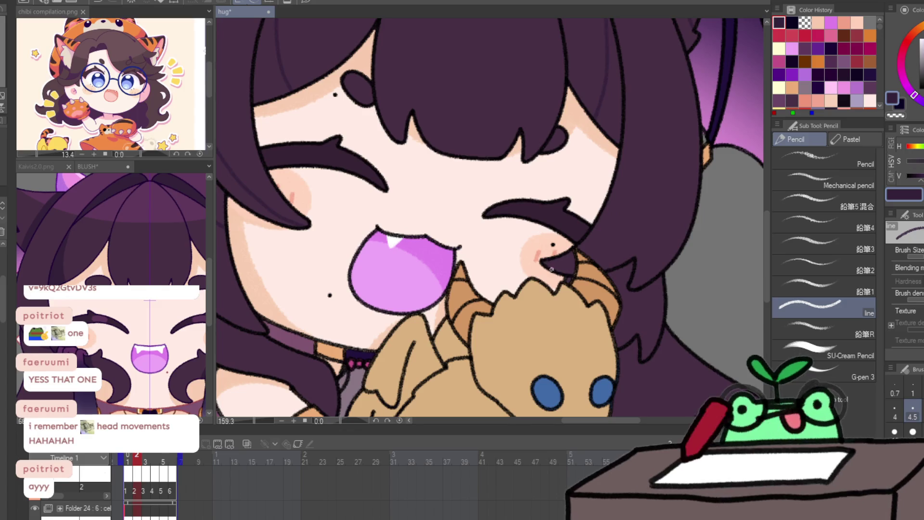
drag(638, 247, 670, 273)
key(Right)
mouse_move(661, 295)
mouse_down()
mouse_move(625, 241)
mouse_move(717, 274)
mouse_move(548, 352)
mouse_move(682, 376)
mouse_up()
key(h)
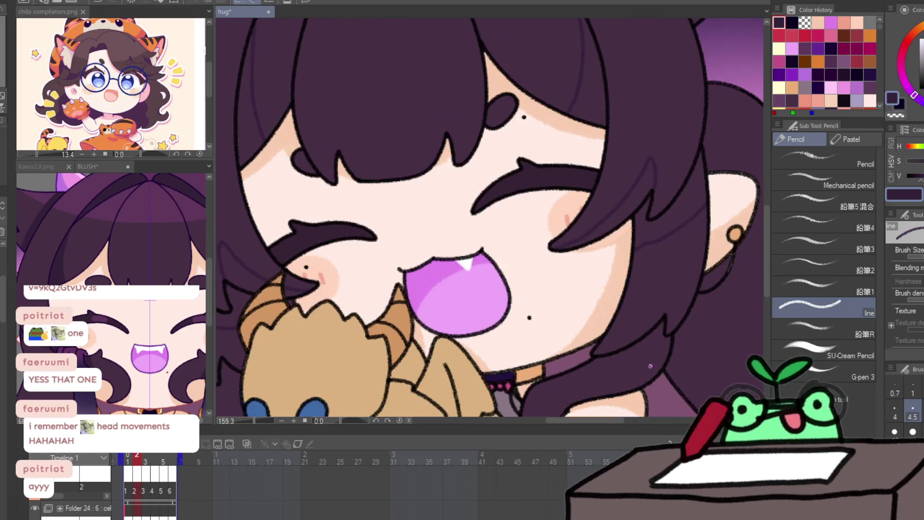
Step: Step forward to frame 3, comparing each frame with its neighbour along the way
drag(628, 394, 633, 385)
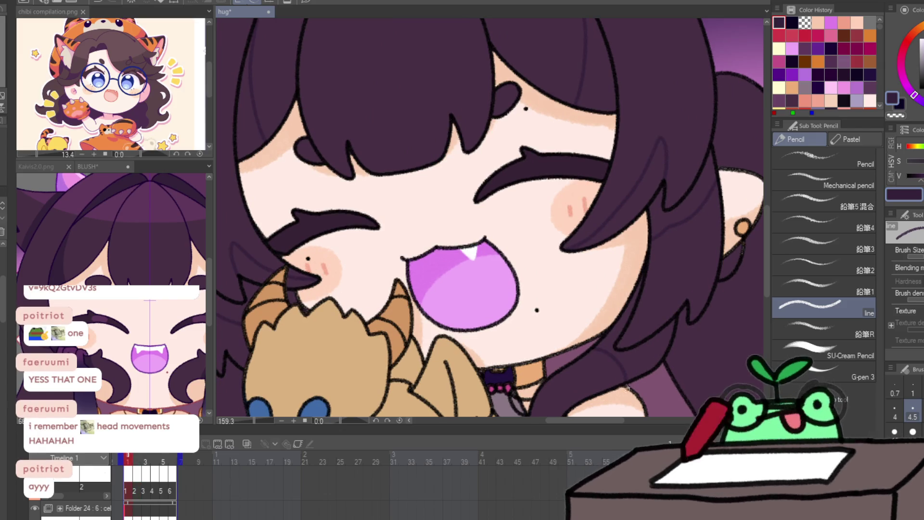
key(period)
key(comma)
key(period)
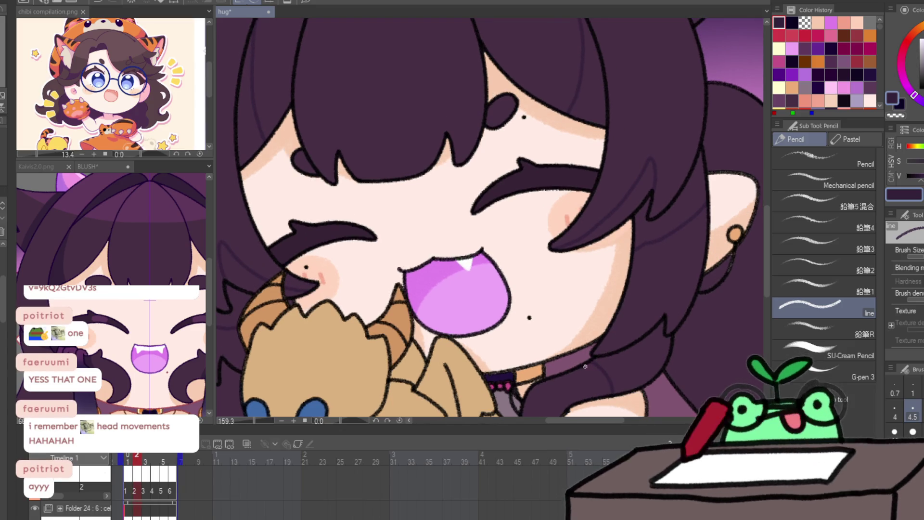
key(period)
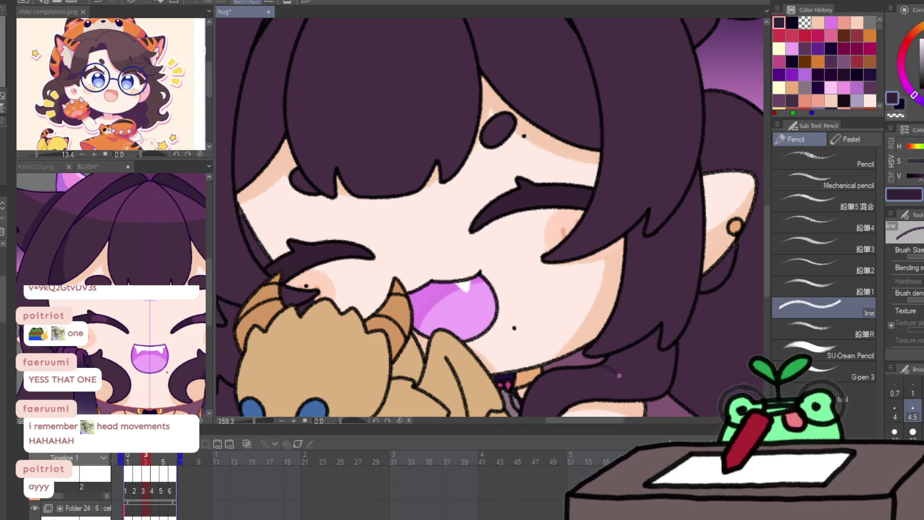
key(comma)
key(period)
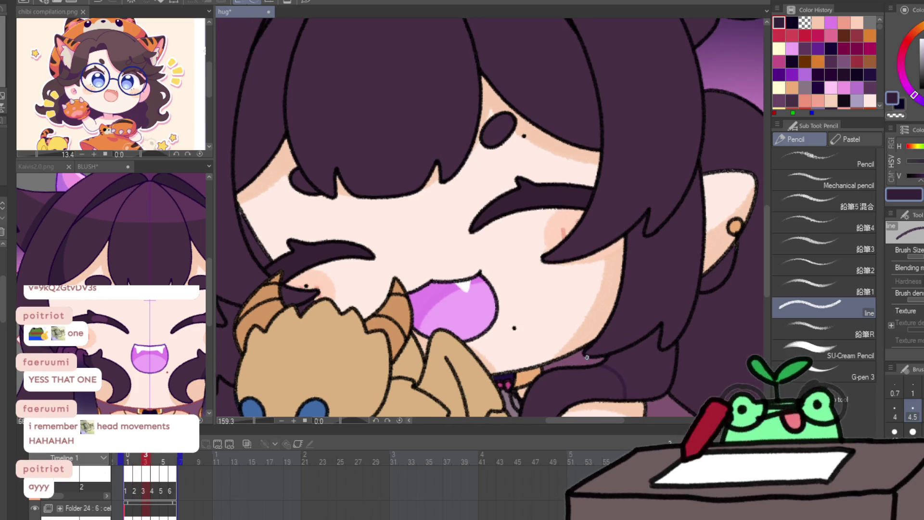
Step: Draw strand lines through frame 3's hair, including a hooked strand, undoing failed attempts
drag(587, 356, 643, 313)
key(ctrl+z)
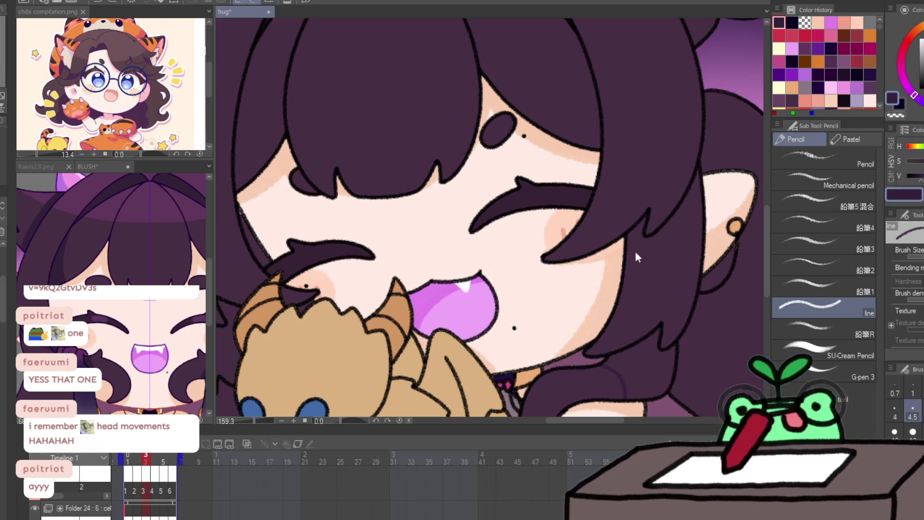
mouse_move(630, 264)
mouse_down()
mouse_move(670, 247)
mouse_move(698, 216)
mouse_up()
drag(554, 260, 636, 173)
key(ctrl+z)
mouse_move(591, 238)
mouse_down()
mouse_move(636, 169)
mouse_move(645, 189)
mouse_up()
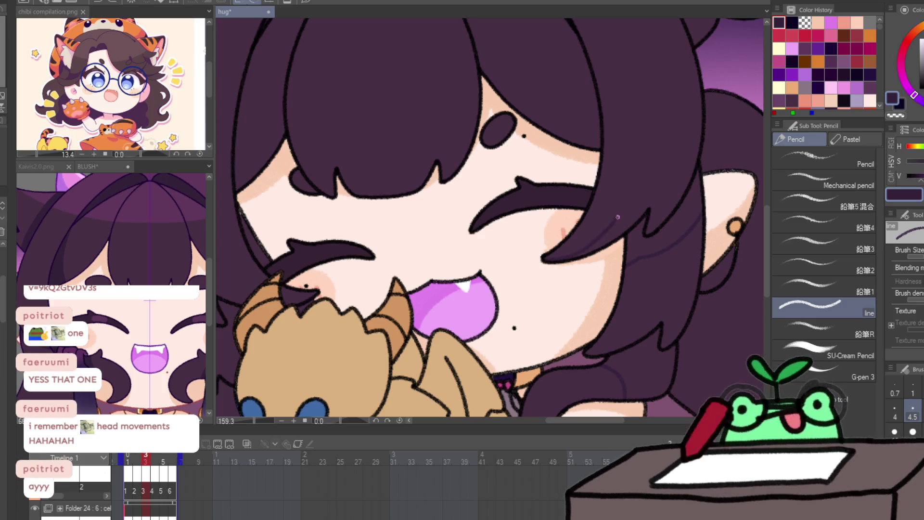
drag(647, 170, 648, 213)
Step: Add strand lines across the bangs and left hair, then zoom out to the whole character
drag(626, 138, 621, 227)
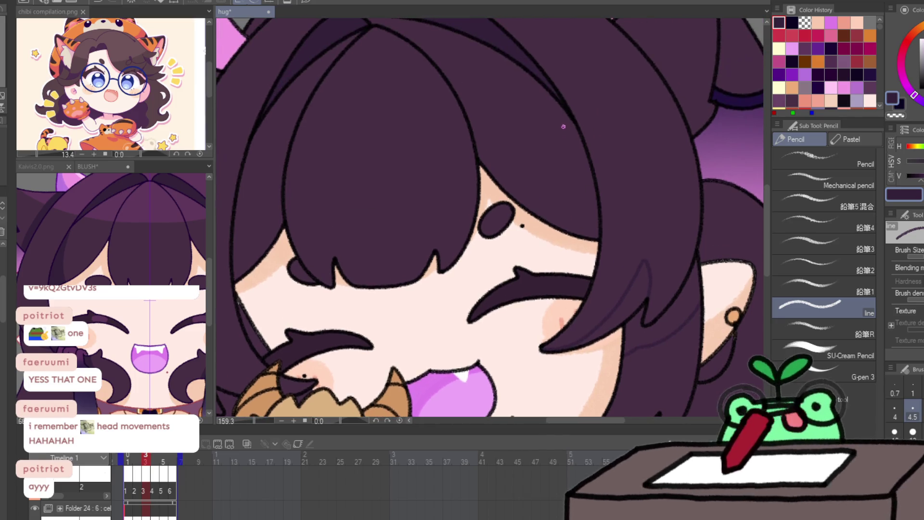
drag(577, 132, 565, 230)
drag(497, 261, 660, 246)
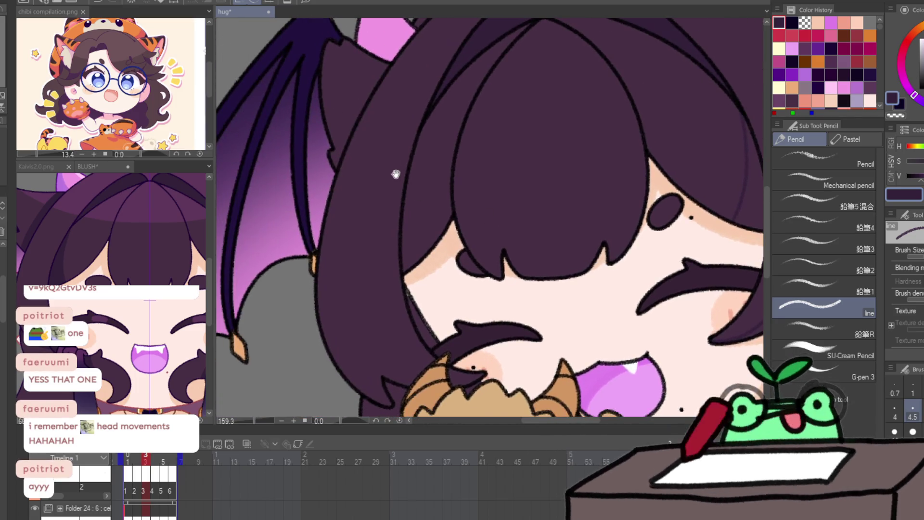
mouse_move(422, 120)
mouse_down()
mouse_move(421, 248)
mouse_move(438, 170)
mouse_up()
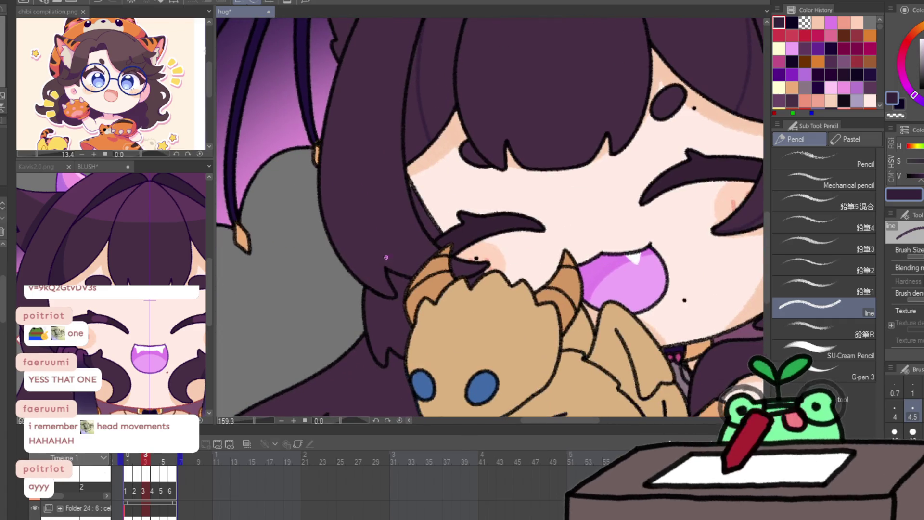
drag(377, 217, 402, 254)
key(ctrl+z)
mouse_move(409, 278)
mouse_down()
mouse_move(583, 350)
mouse_move(400, 84)
mouse_move(382, 169)
mouse_up()
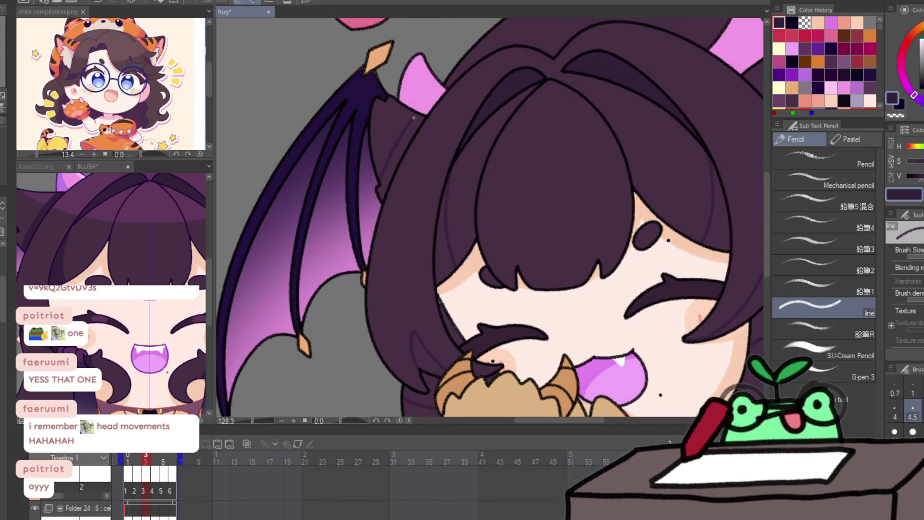
Step: Draw strand lines from the horn down the hair on two consecutive frames, checking neighbouring frames
key(h)
mouse_move(602, 74)
mouse_down()
mouse_move(638, 109)
mouse_move(662, 155)
mouse_up()
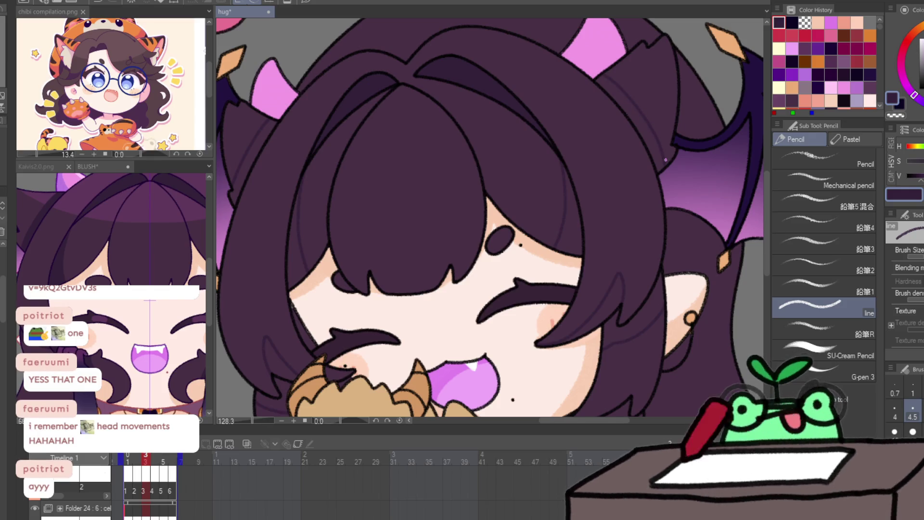
key(period)
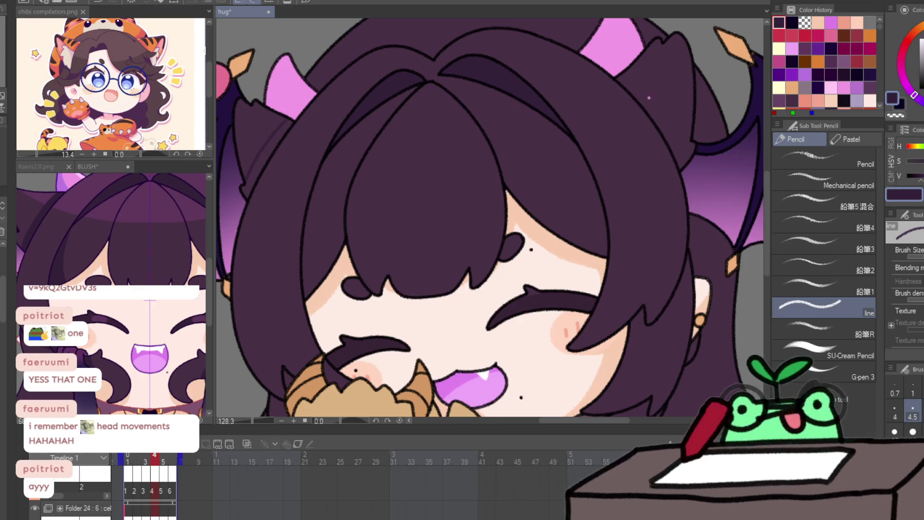
drag(621, 72, 680, 150)
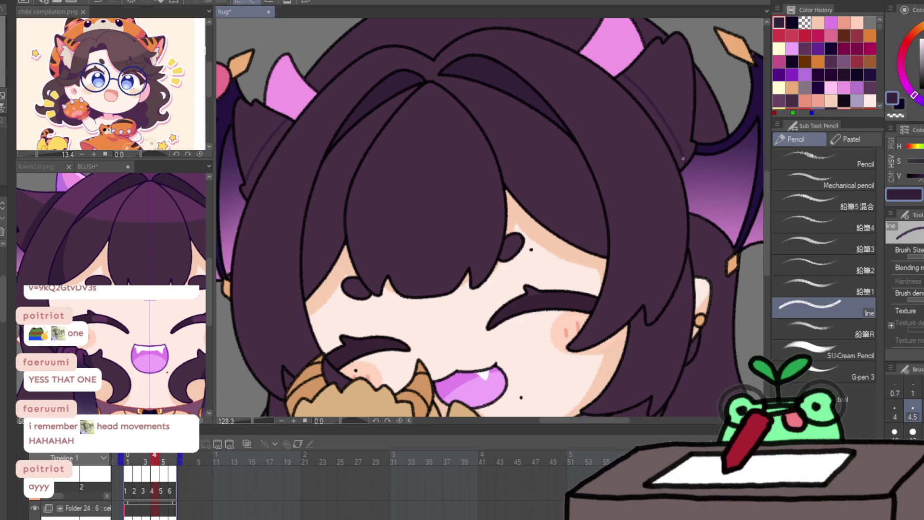
drag(316, 175, 312, 277)
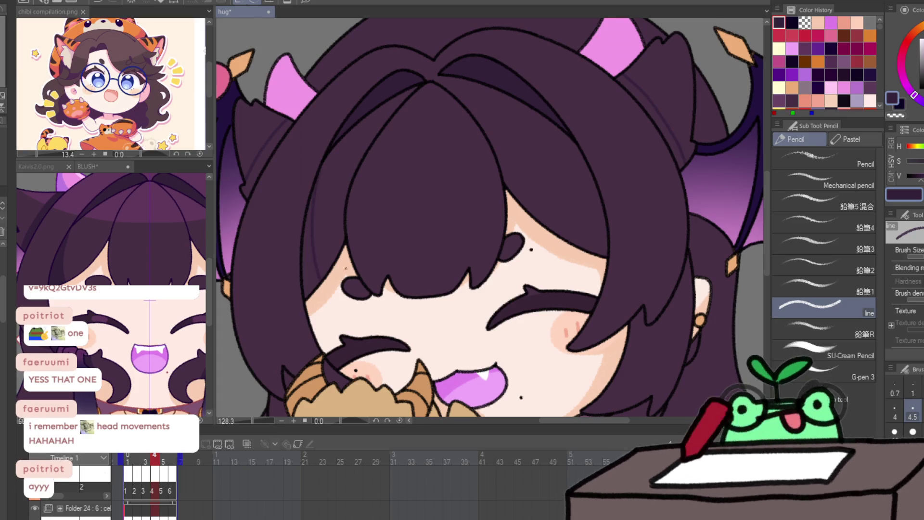
key(comma)
key(period)
drag(588, 224, 585, 251)
key(comma)
key(period)
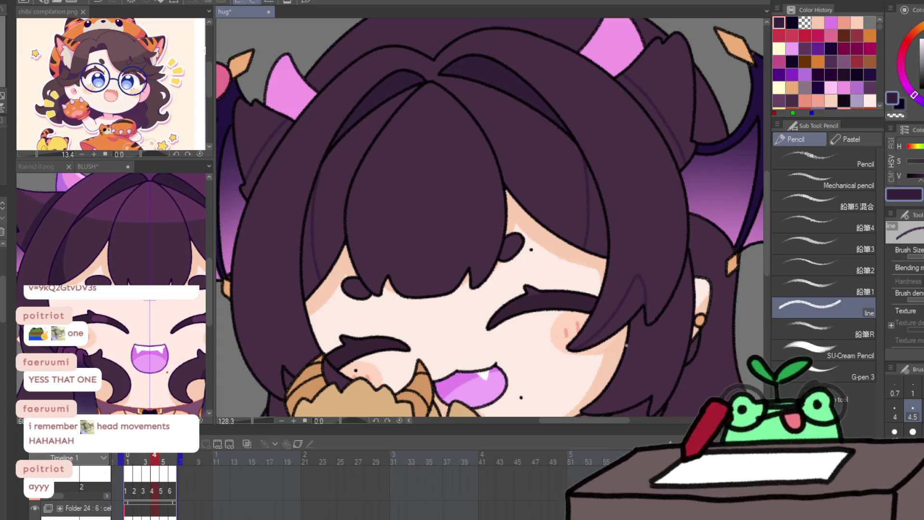
Step: Reframe the head and horns, then move to frame 5 and compare its pose with frame 4
drag(683, 339, 681, 208)
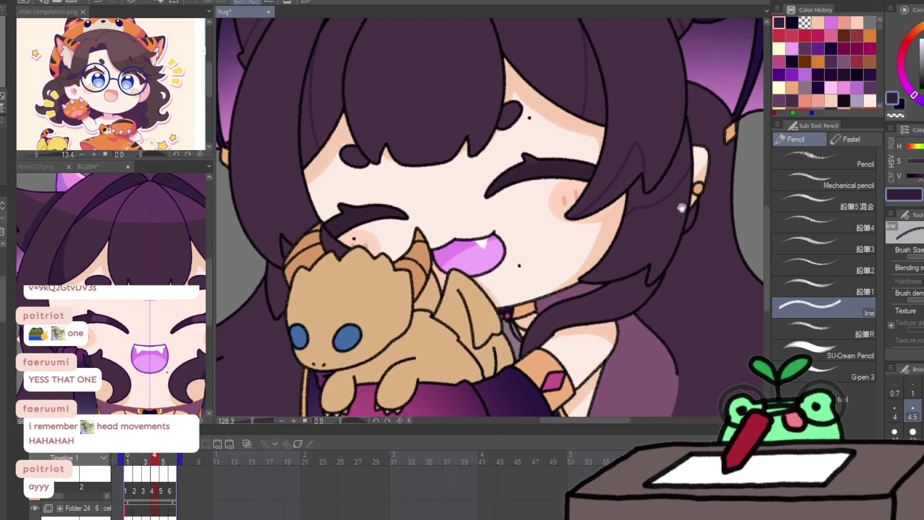
key(Left)
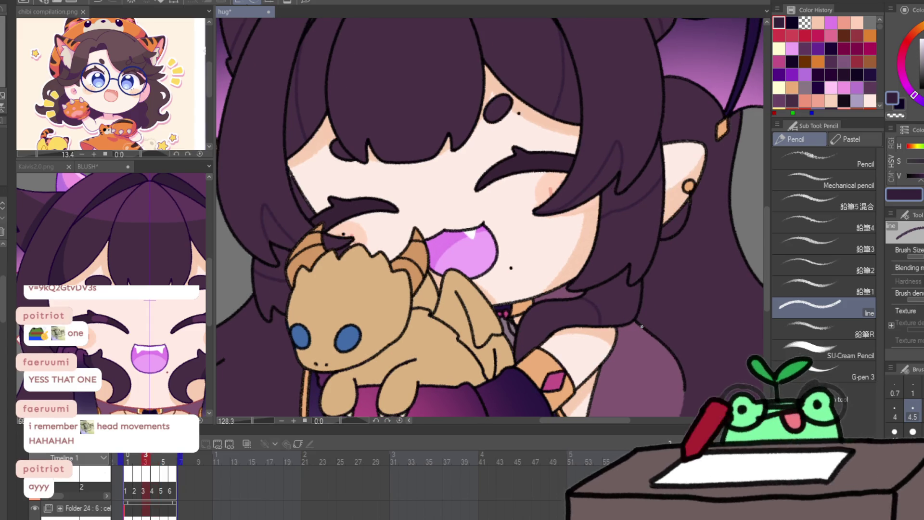
key(Right)
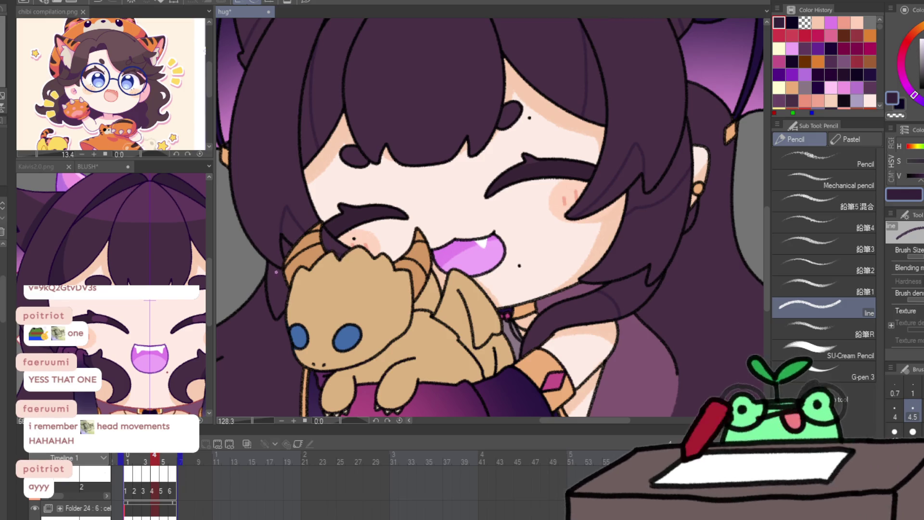
drag(587, 340, 601, 409)
drag(613, 293, 606, 351)
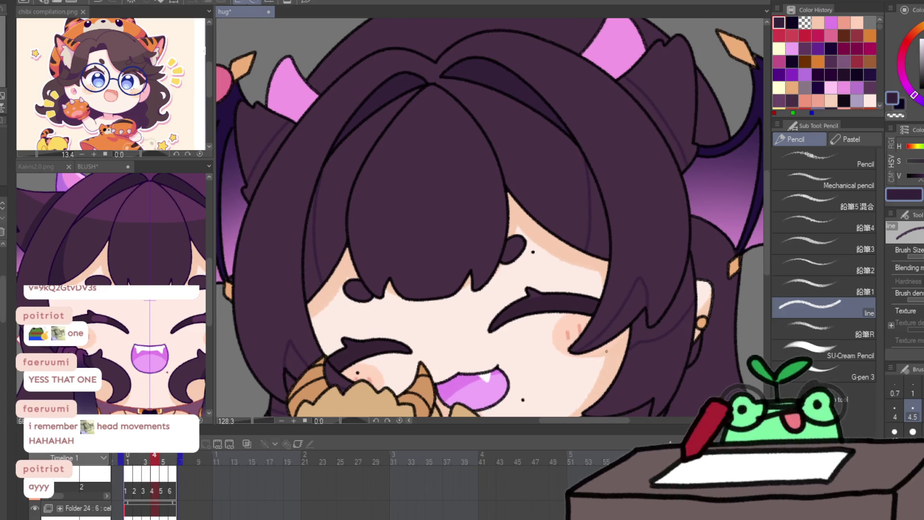
key(Right)
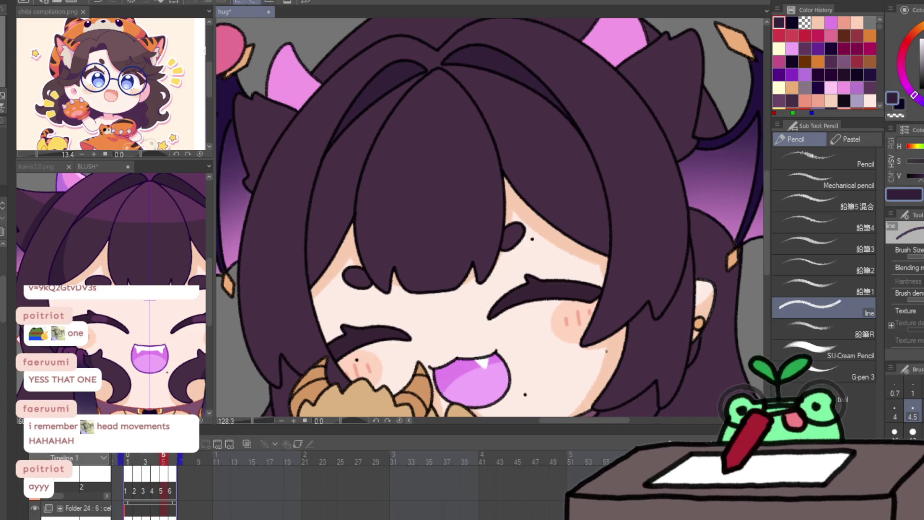
key(Left)
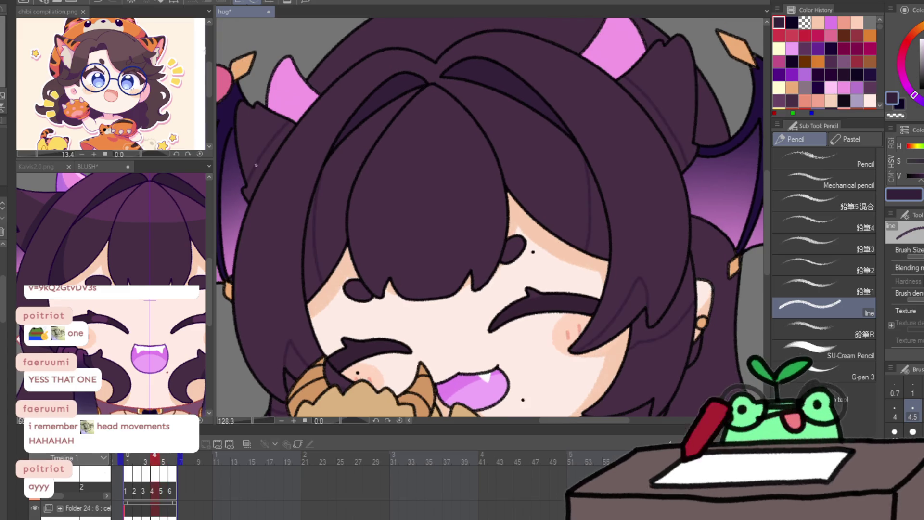
key(Right)
key(Left)
key(Right)
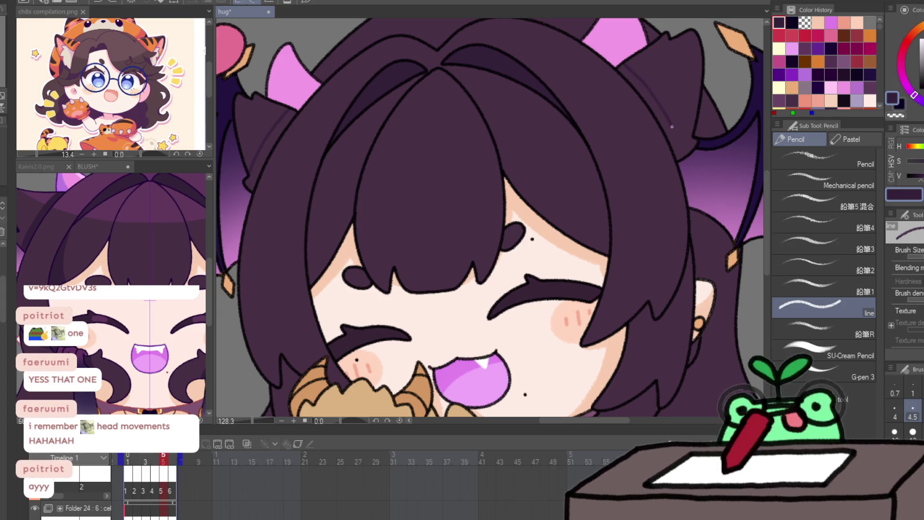
key(Left)
key(Right)
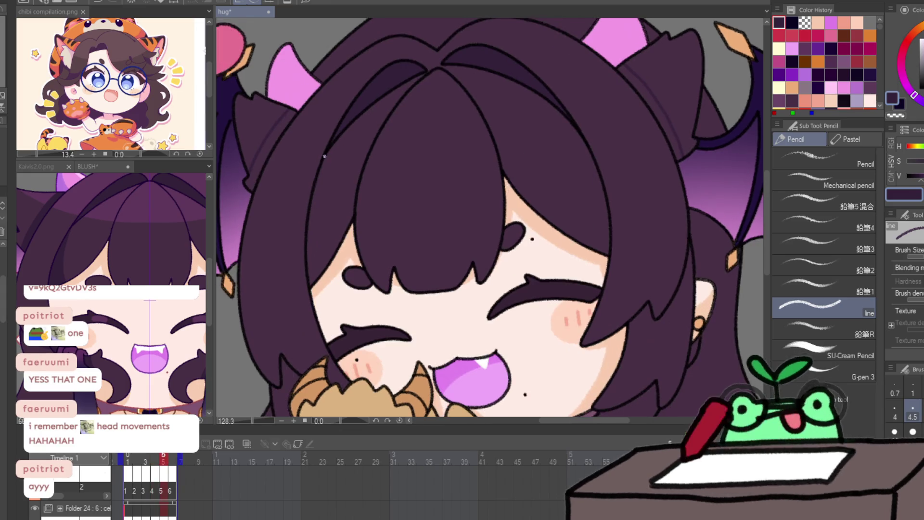
Step: Draw a strand down frame 5's right-side hair, redrawing it until it matches the neighbouring frame
drag(582, 142, 592, 232)
key(Left)
key(Right)
key(ctrl+z)
drag(585, 146, 585, 242)
key(Left)
key(Right)
key(ctrl+z)
drag(591, 169, 585, 241)
key(Left)
key(Right)
Step: Add a strand along the right hair edge and another stroke, comparing against the neighbouring drawing
drag(587, 346, 628, 297)
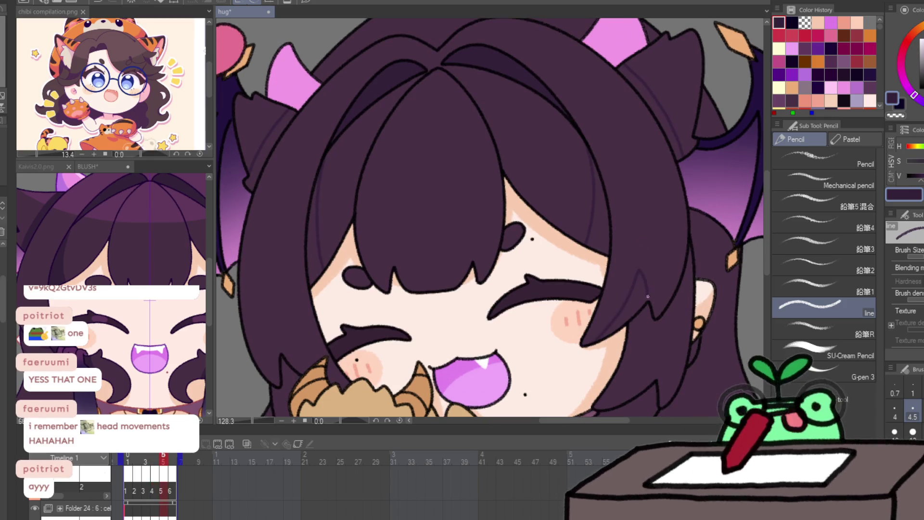
key(Left)
key(Left)
key(Left)
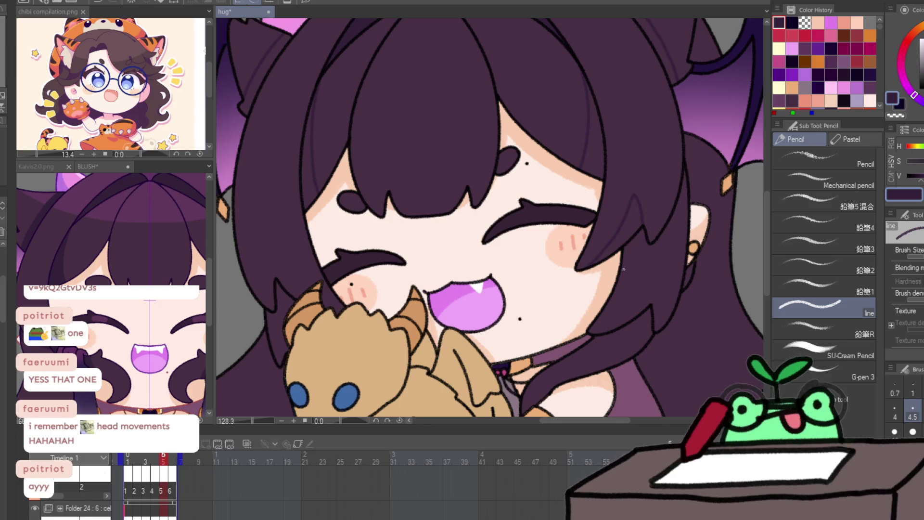
key(Right)
key(Left)
key(Right)
key(Left)
drag(270, 322, 374, 243)
Step: Advance to frame 6 and play back the hug loop to check the strand lines
key(Right)
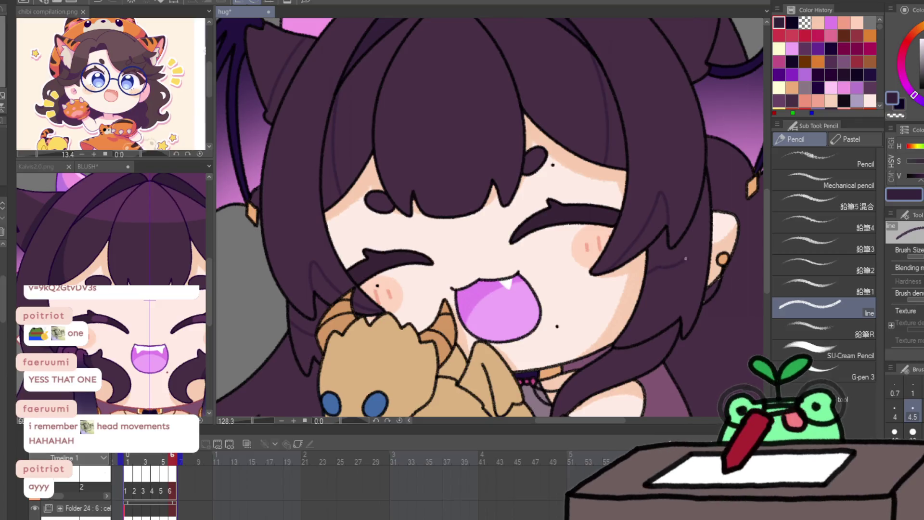
key(Left)
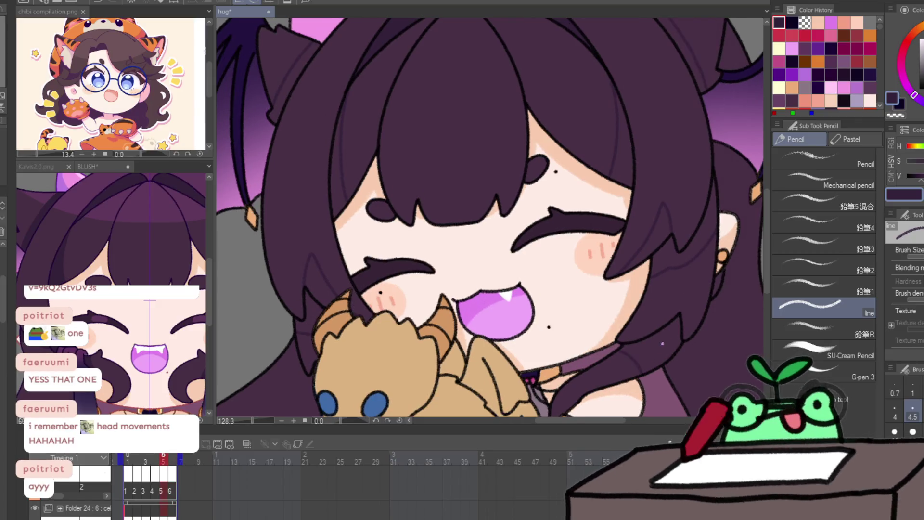
key(Right)
key(Left)
key(Right)
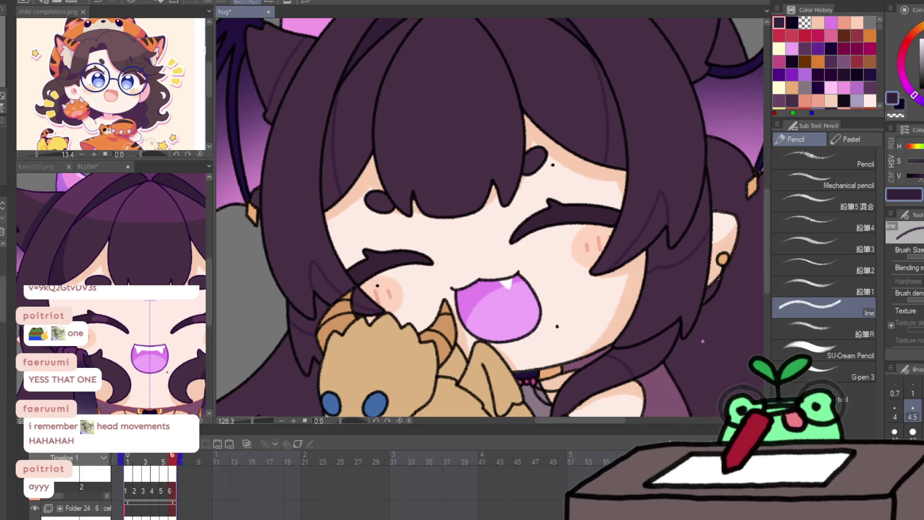
drag(626, 366, 592, 427)
key(Return)
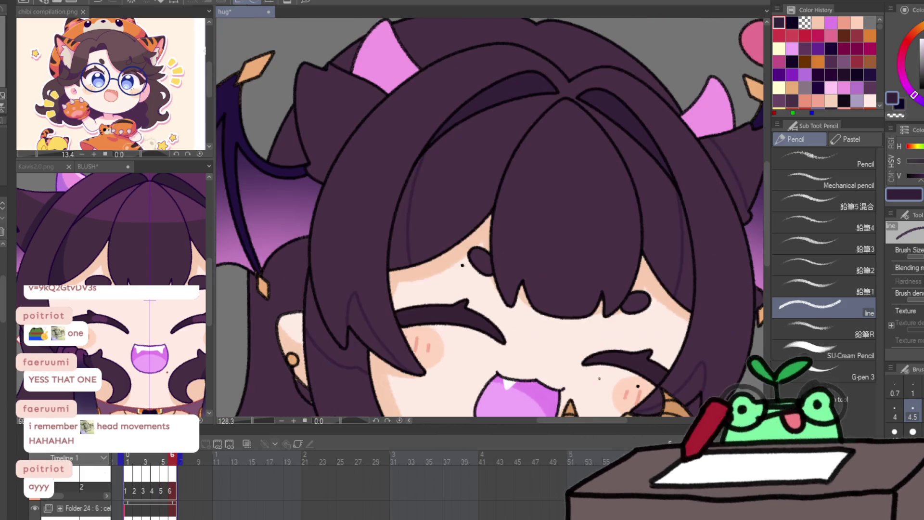
key(Return)
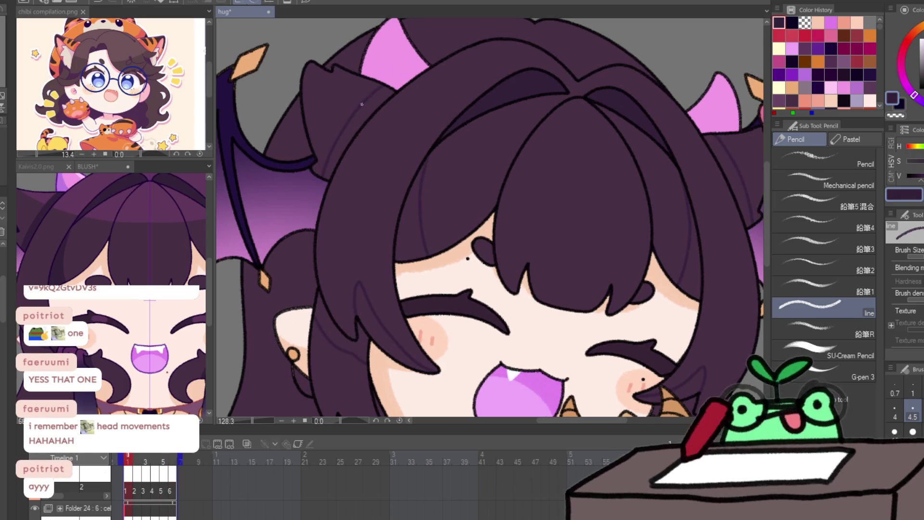
key(slash)
Step: Zoom out, switch to the Enclose and fill tool, and go to frame 2
scroll(392, 248, down, 5)
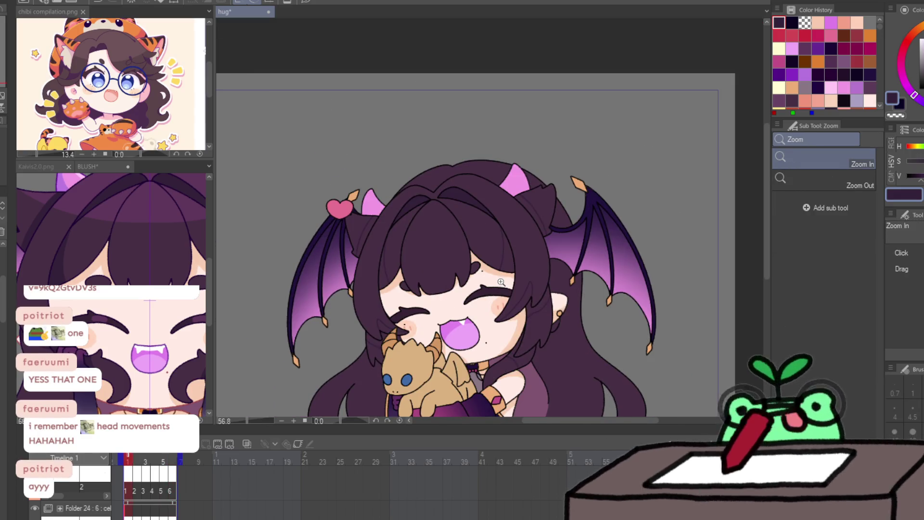
key(g)
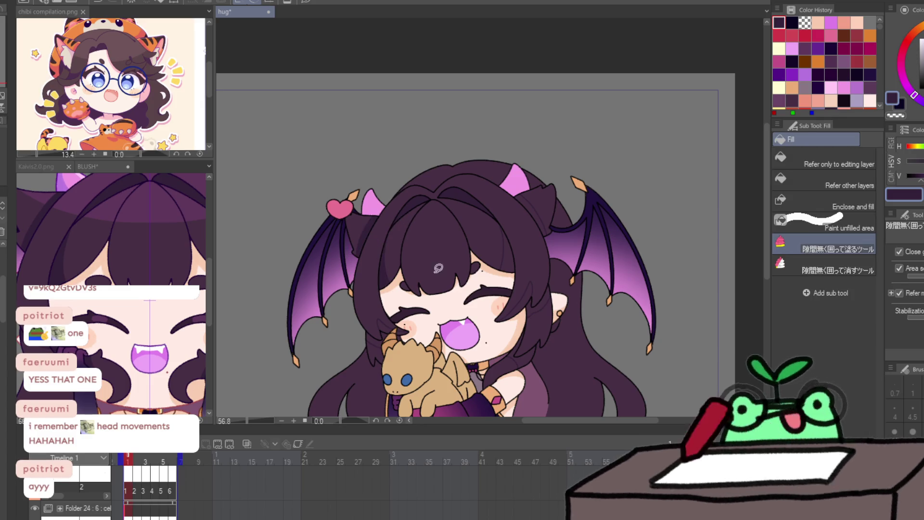
key(slash)
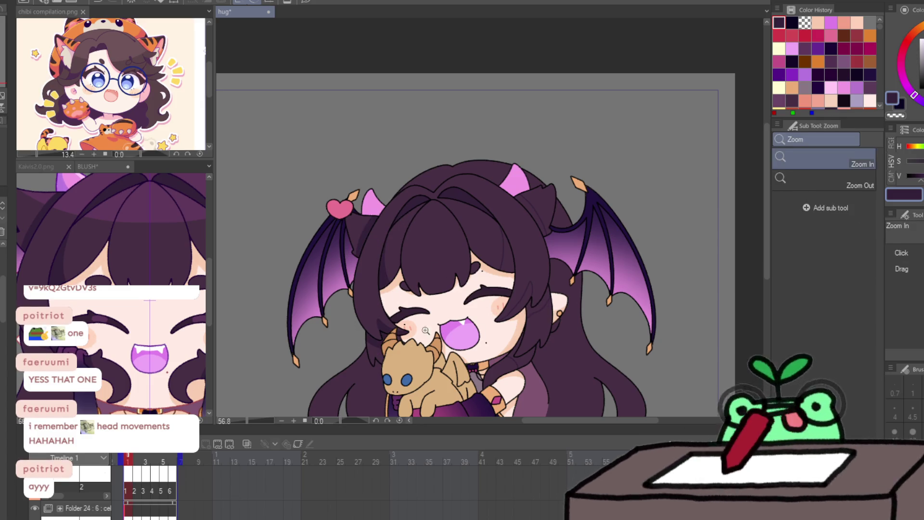
scroll(425, 330, up, 4)
scroll(425, 330, down, 2)
key(g)
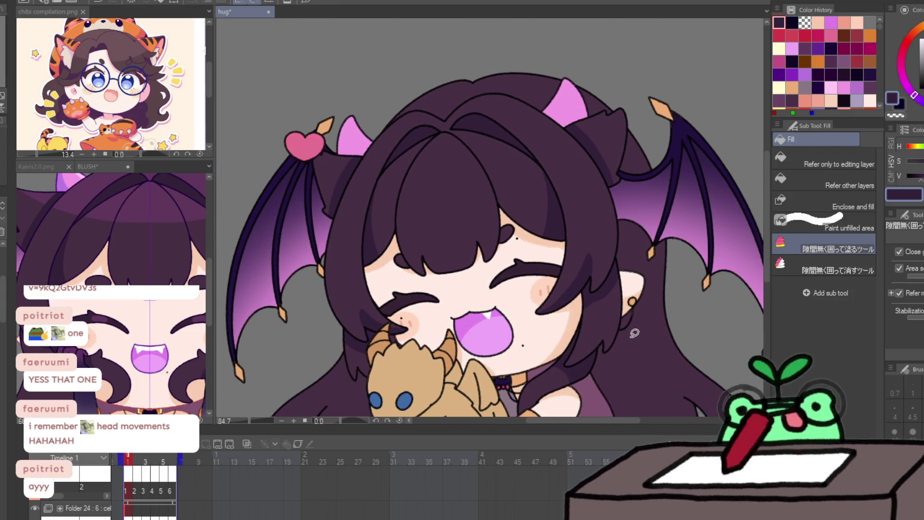
key(Right)
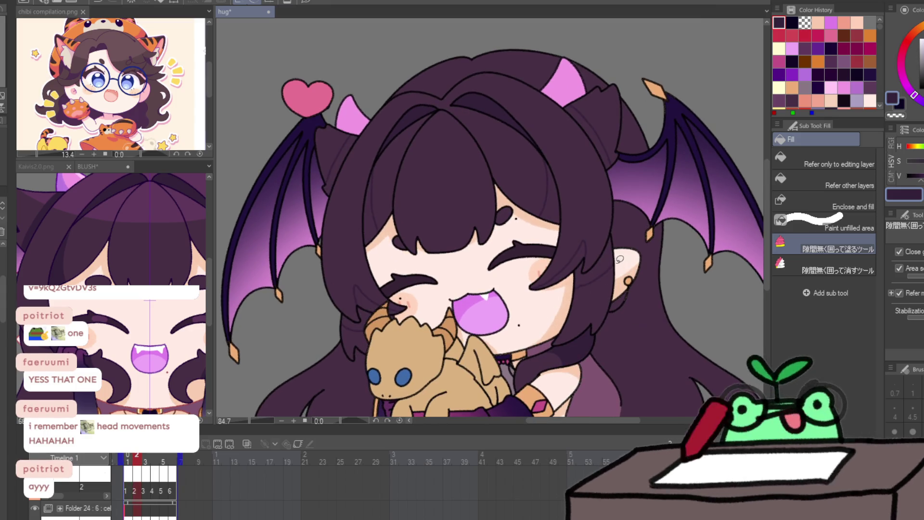
Step: Fill the top, left and right hair gaps dark purple on frames 2 and 3
mouse_move(605, 80)
mouse_down()
mouse_move(644, 172)
mouse_move(625, 159)
mouse_up()
mouse_move(366, 145)
mouse_down()
mouse_move(347, 113)
mouse_move(363, 109)
mouse_up()
drag(370, 275, 462, 301)
key(Right)
drag(375, 118, 384, 269)
drag(569, 143, 553, 231)
drag(577, 96, 601, 211)
mouse_move(599, 225)
mouse_down()
mouse_move(581, 225)
mouse_move(580, 291)
mouse_move(599, 359)
mouse_move(566, 332)
mouse_up()
Step: On frame 4, enclose and fill the right, top-right and left hair regions dark purple
key(Right)
drag(630, 315, 615, 354)
drag(648, 236, 626, 281)
drag(548, 141, 578, 251)
mouse_move(630, 99)
mouse_down()
mouse_move(656, 179)
mouse_move(625, 198)
mouse_up()
drag(375, 151, 366, 241)
drag(385, 129, 337, 207)
drag(366, 262, 337, 352)
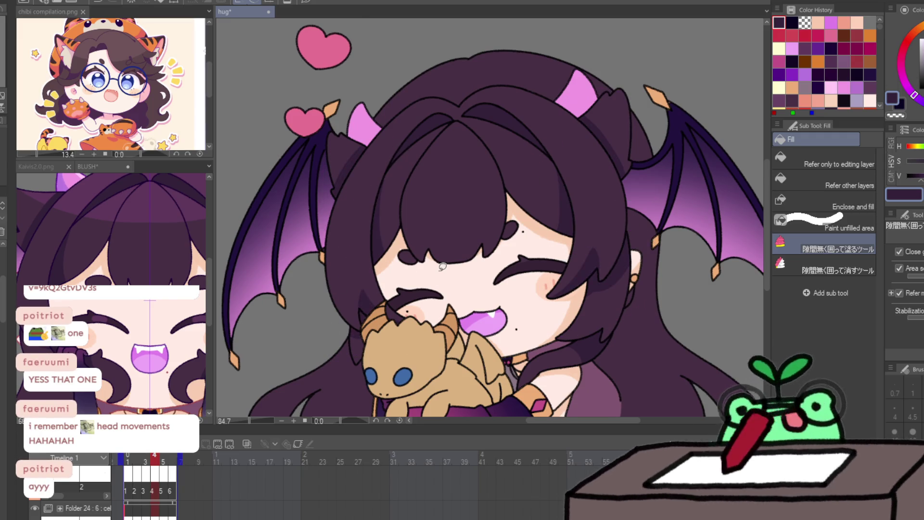
Step: Fill frame 5's left, right and behind-the-neck hair dark purple, then move to frame 6
key(Right)
drag(366, 130, 327, 231)
drag(384, 174, 337, 327)
mouse_move(628, 111)
mouse_down()
mouse_move(568, 92)
mouse_move(577, 212)
mouse_move(659, 303)
mouse_move(630, 281)
mouse_up()
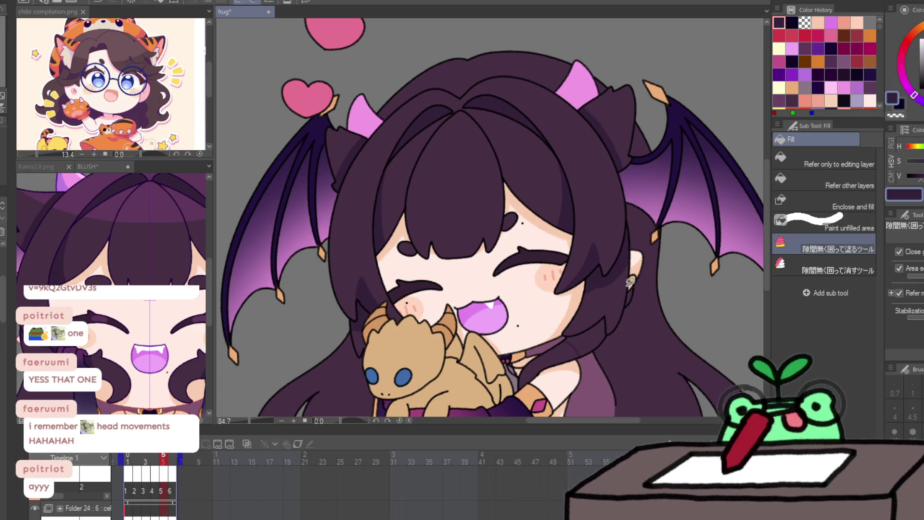
mouse_move(584, 303)
mouse_down()
mouse_move(625, 365)
mouse_move(572, 312)
mouse_up()
drag(634, 288, 597, 347)
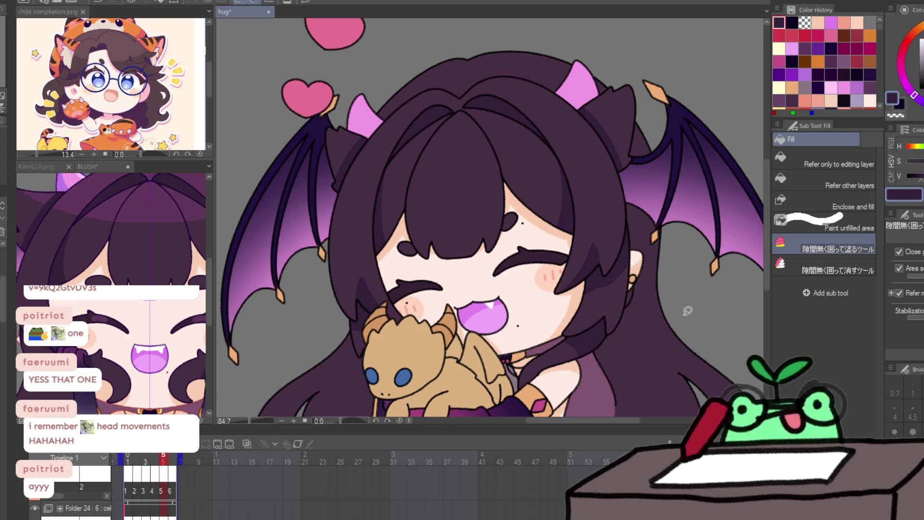
key(Right)
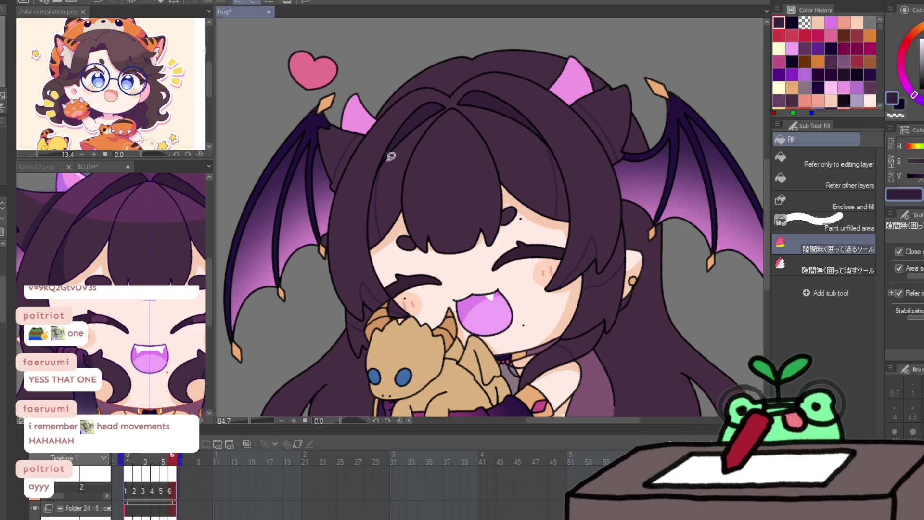
Step: Fill the leftover gaps around the left horn and hair
mouse_move(363, 116)
mouse_down()
mouse_move(396, 165)
mouse_move(380, 127)
mouse_up()
key(p)
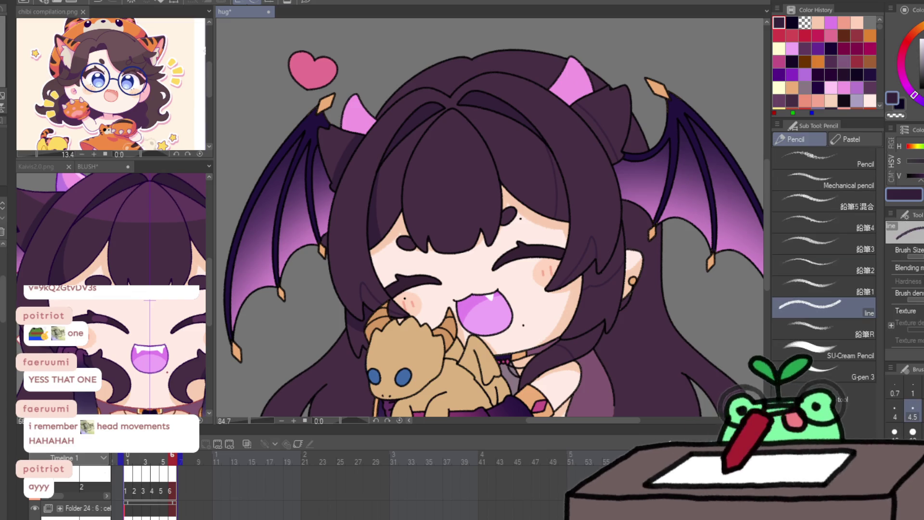
mouse_move(386, 318)
mouse_down()
mouse_move(428, 318)
mouse_move(360, 293)
mouse_up()
key(ctrl+d)
Step: Enclose-fill the gaps around the plush's head and right cheek, then play the animation
key(ctrl+0)
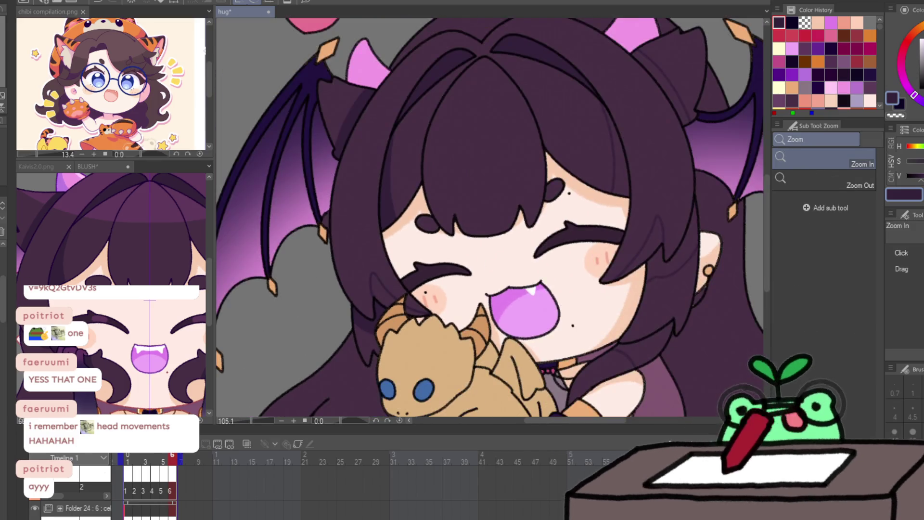
key(g)
drag(401, 256, 462, 332)
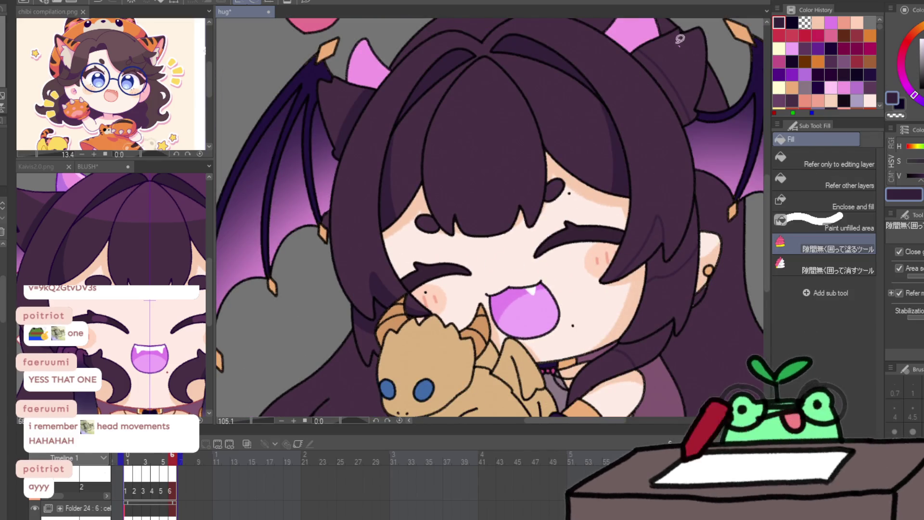
mouse_move(683, 173)
mouse_down()
mouse_move(739, 220)
mouse_move(640, 337)
mouse_move(683, 260)
mouse_up()
drag(726, 289, 707, 289)
key(Return)
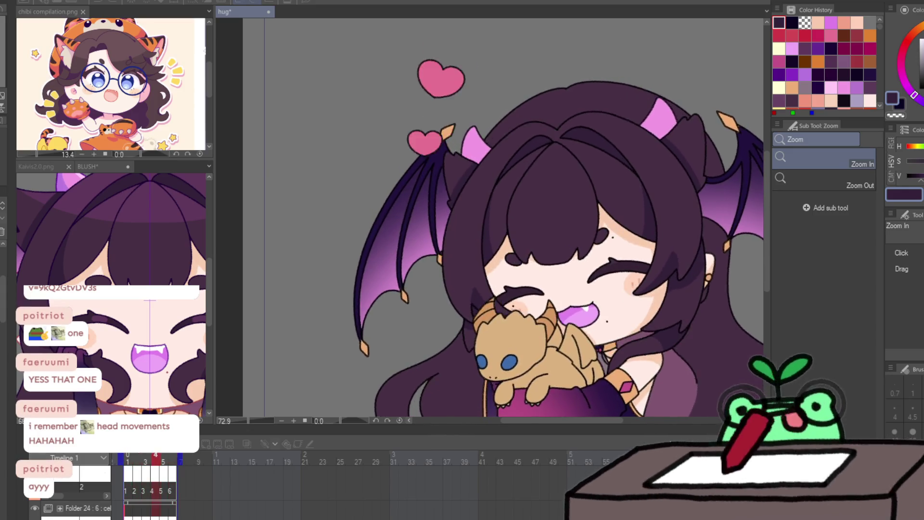
drag(571, 344, 513, 267)
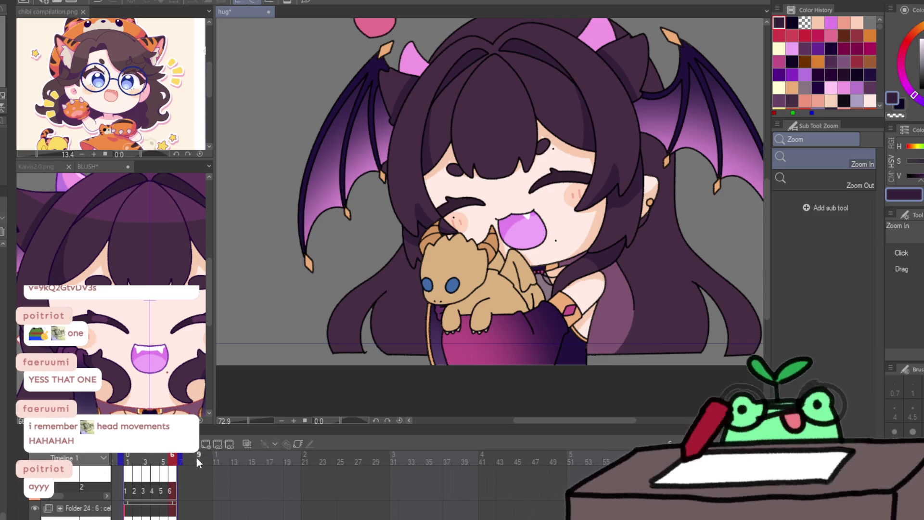
key(p)
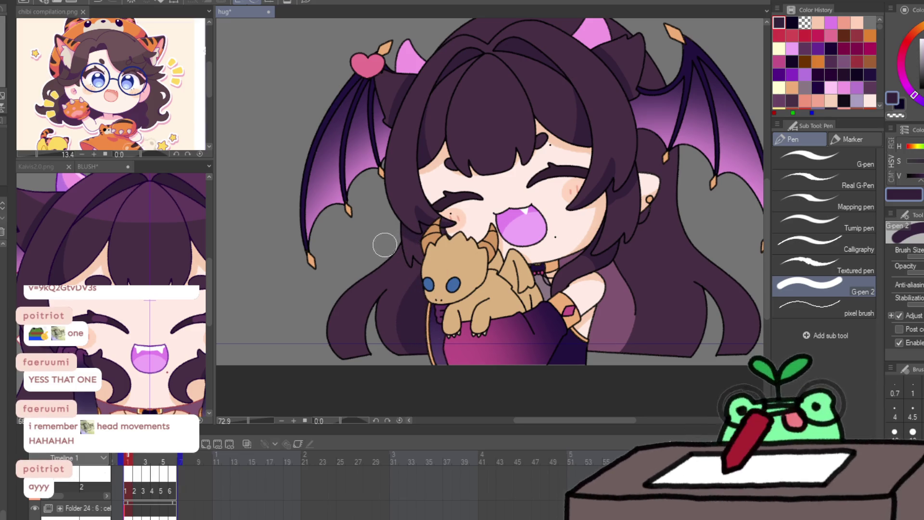
key(ctrl+minus)
drag(565, 239, 570, 221)
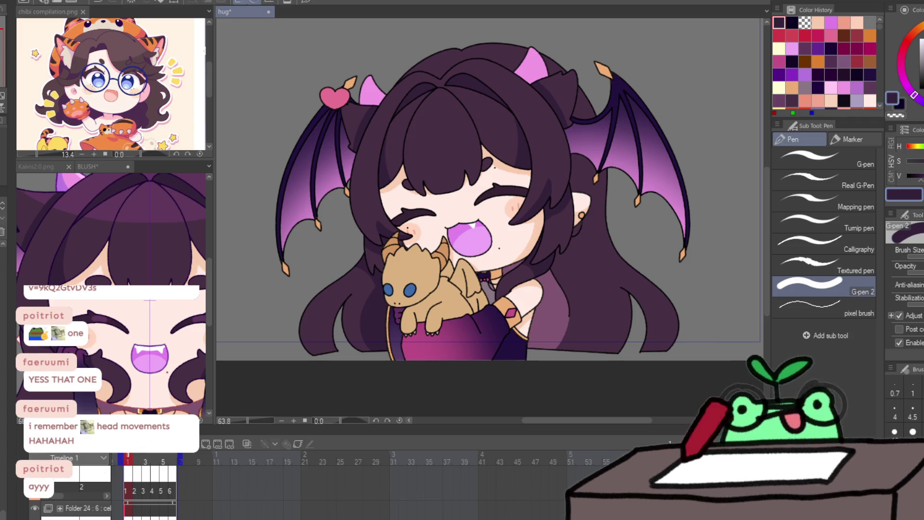
key(Right)
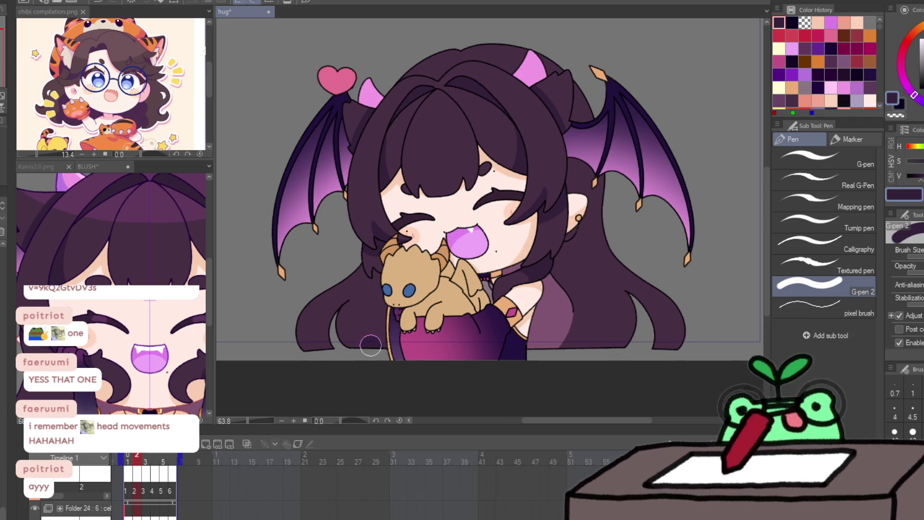
key(Left)
key(Right)
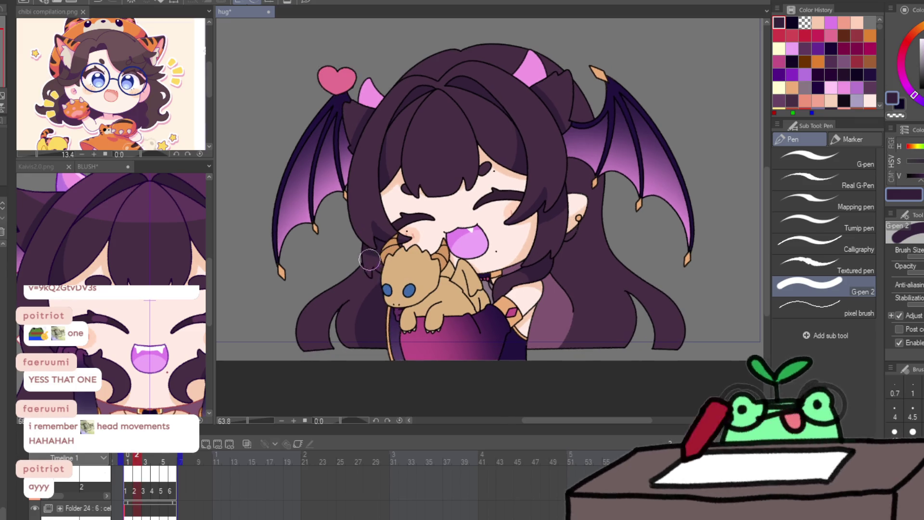
key(Left)
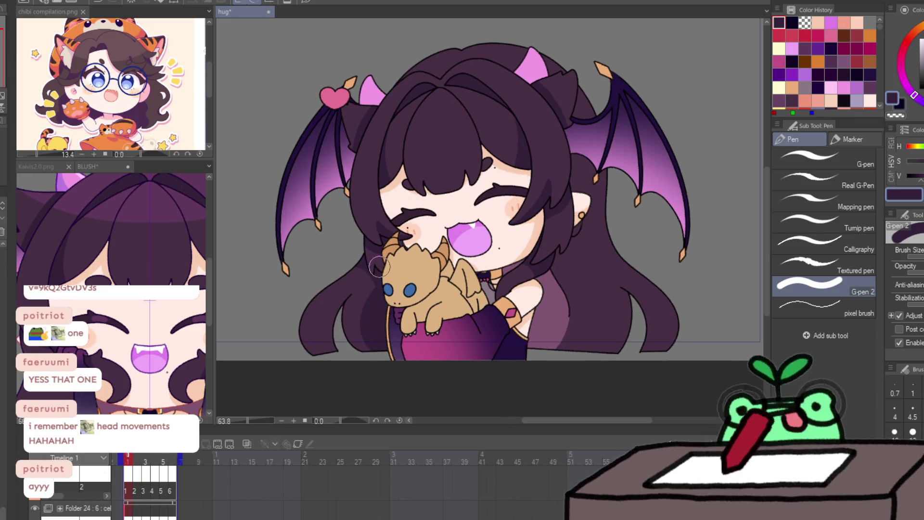
key(Right)
key(Right)
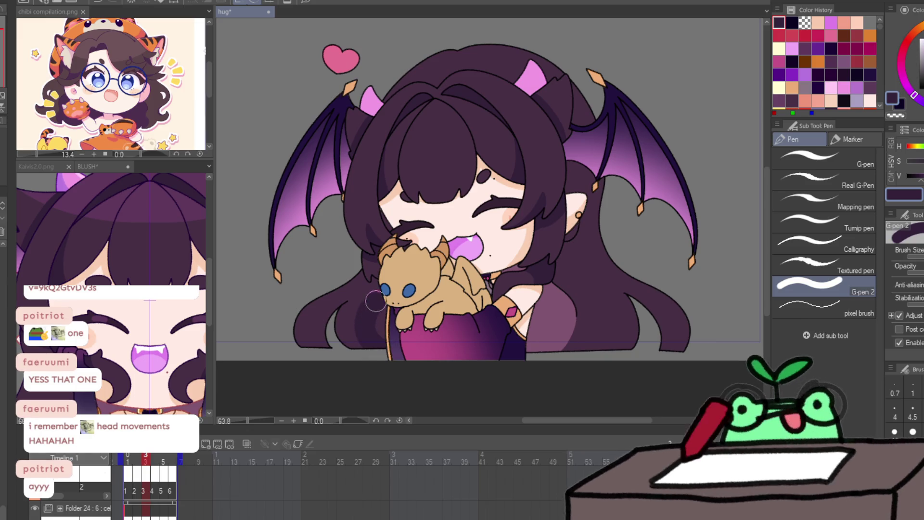
key(Left)
key(Right)
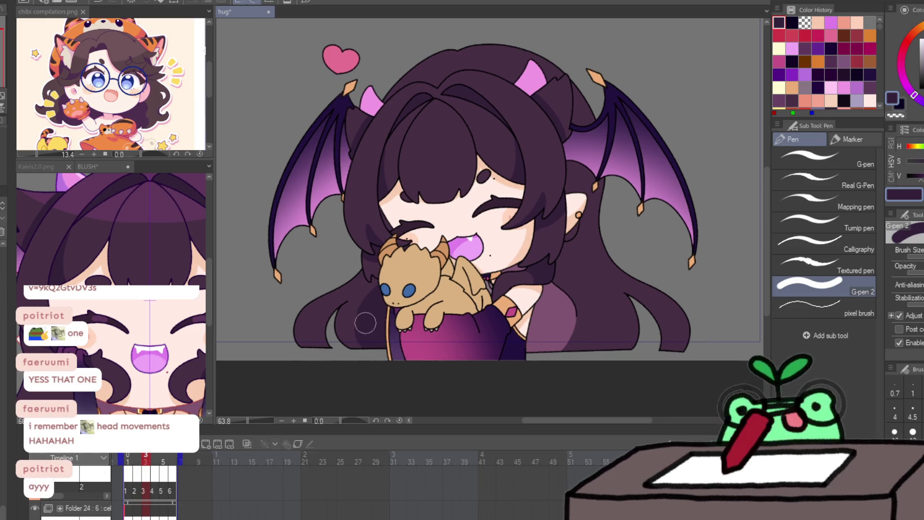
key(Left)
key(Left)
key(Right)
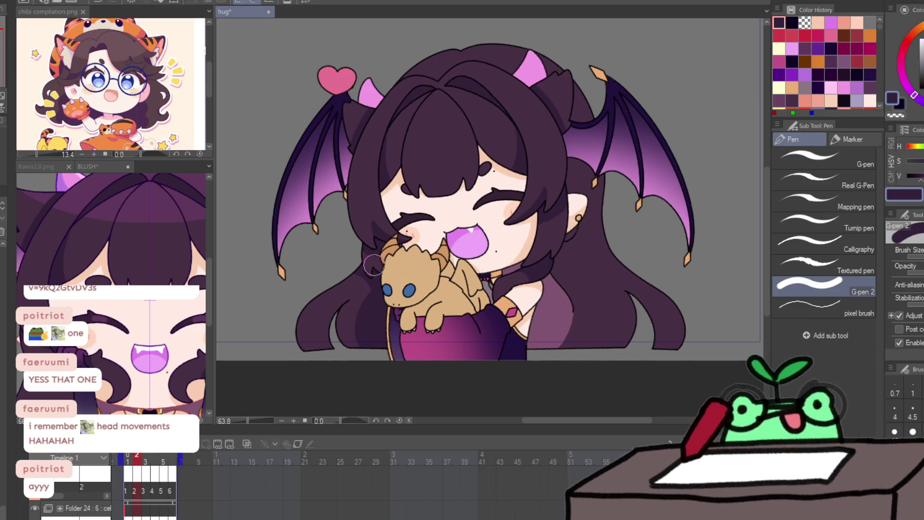
key(Right)
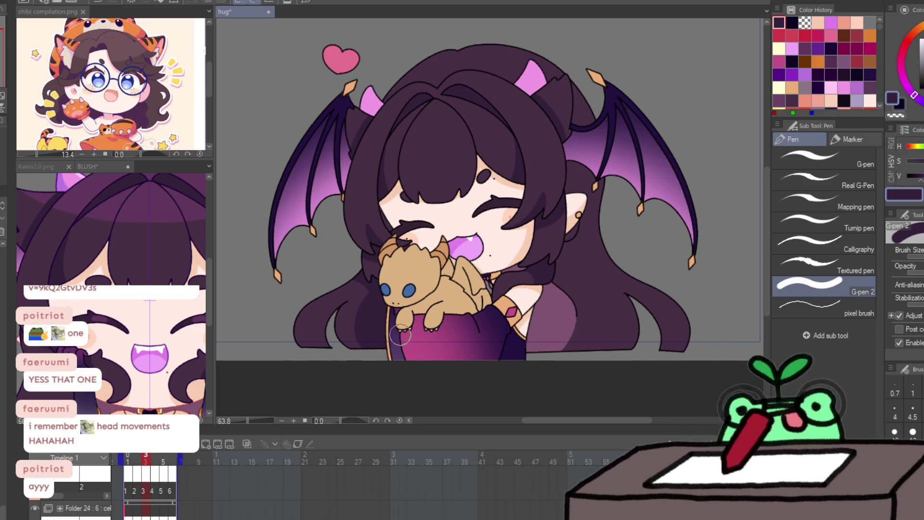
key(Right)
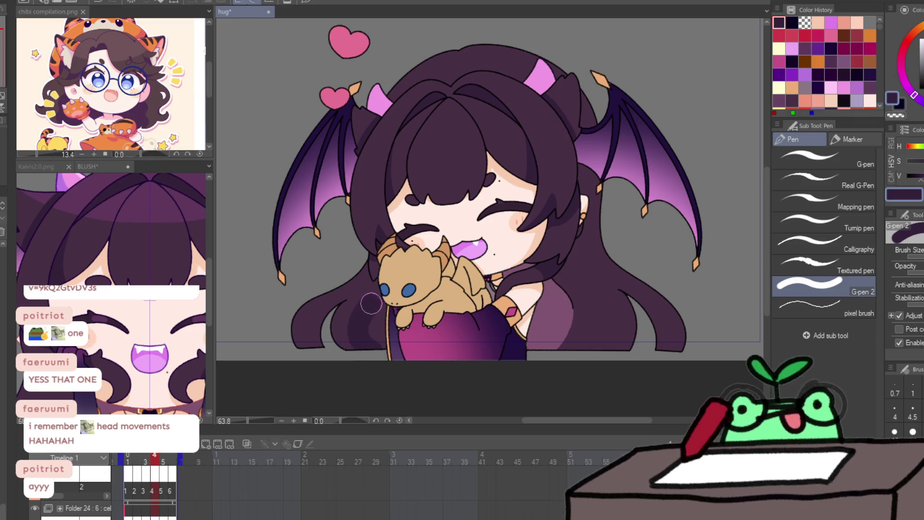
key(Left)
key(Right)
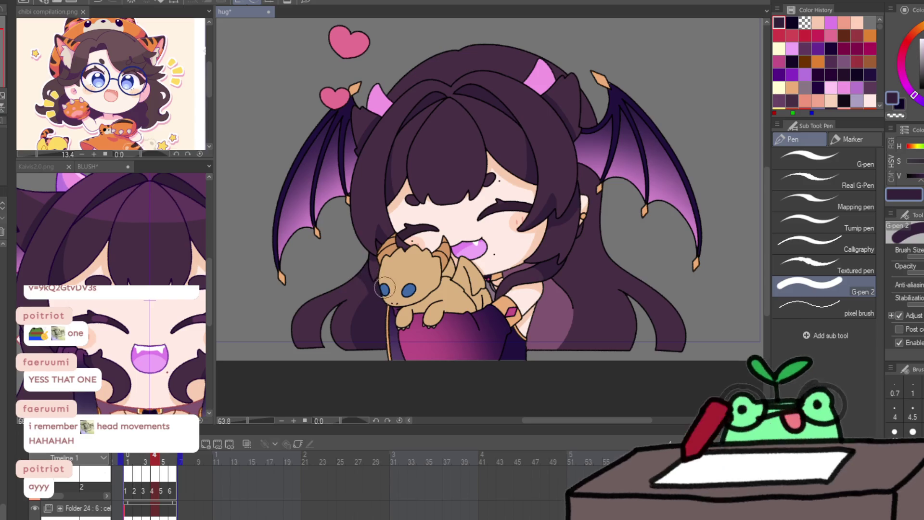
key(Left)
key(Left)
key(Left)
key(Right)
key(Right)
key(Right)
key(Left)
key(Left)
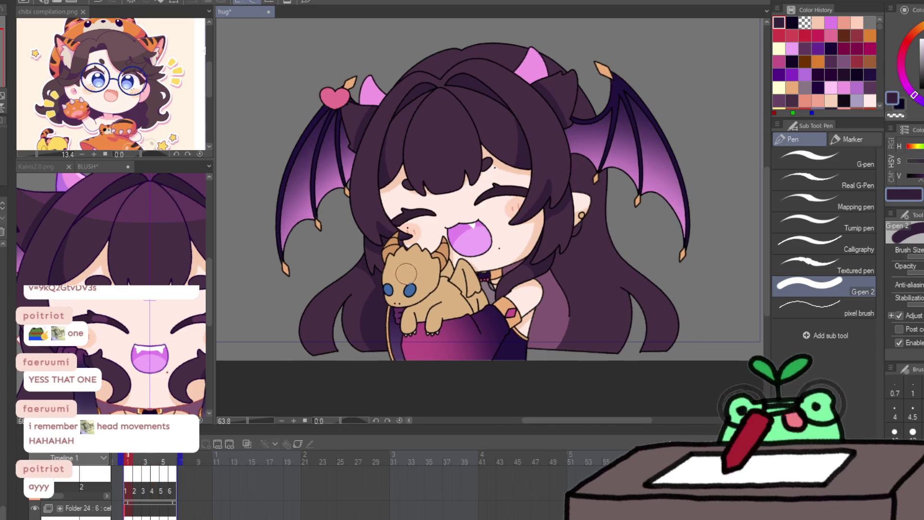
key(Right)
key(Right)
key(Right)
key(Left)
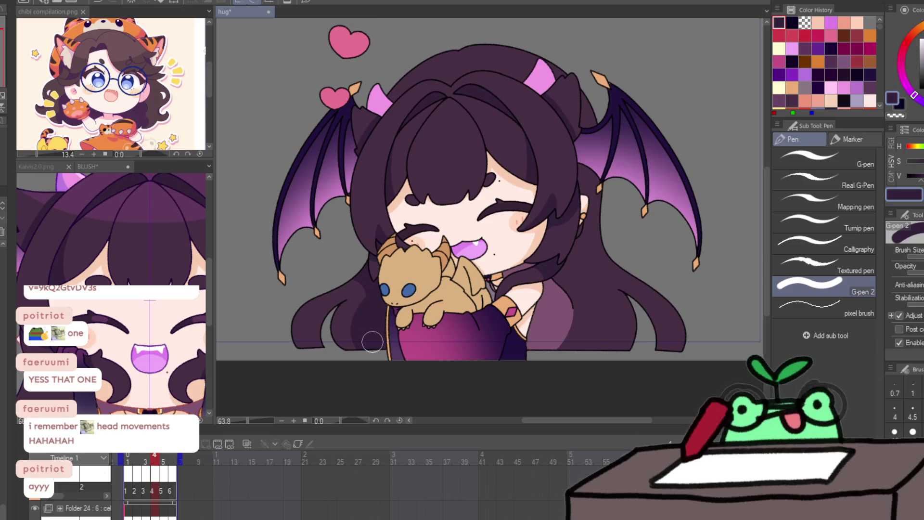
key(Right)
scroll(277, 516, up, 1)
drag(402, 276, 404, 299)
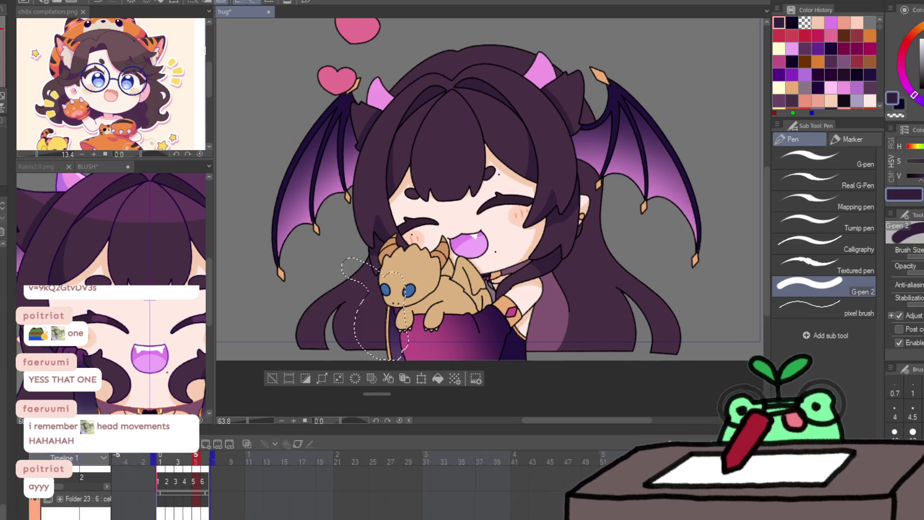
key(ctrl+d)
key(Left)
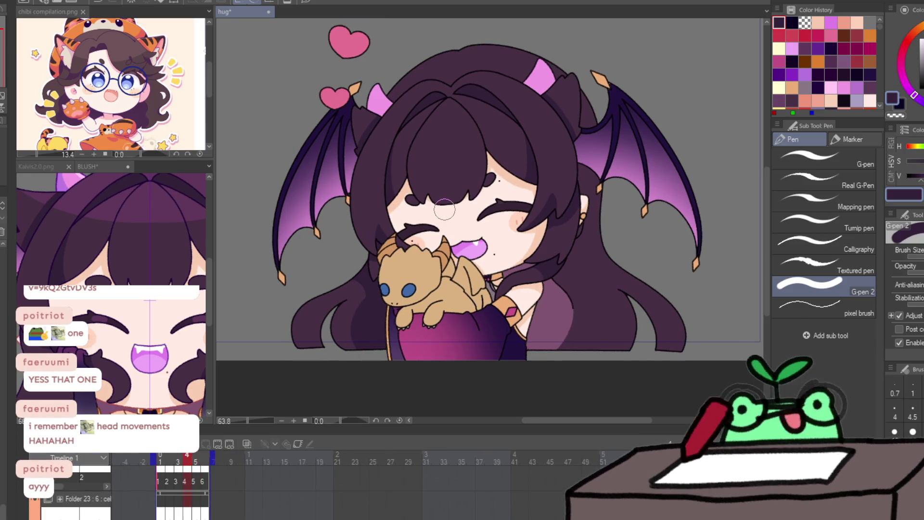
key(Right)
key(Left)
key(Right)
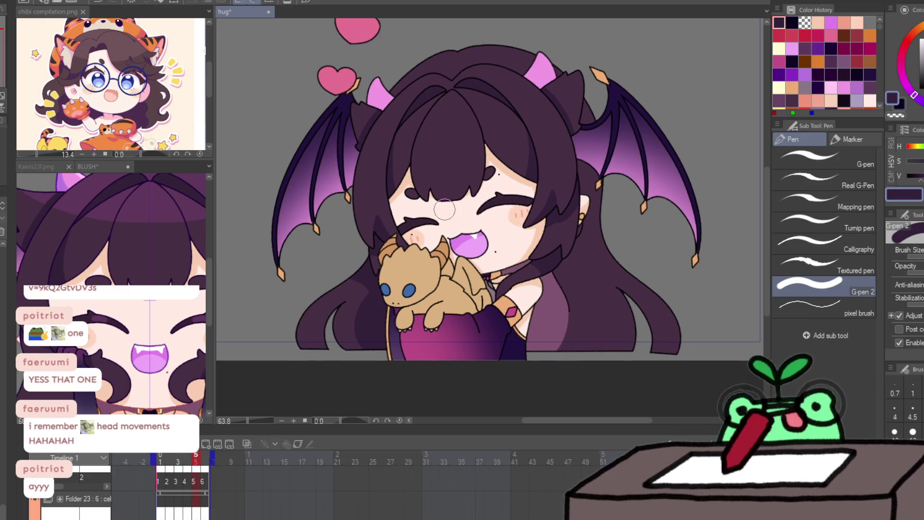
key(Right)
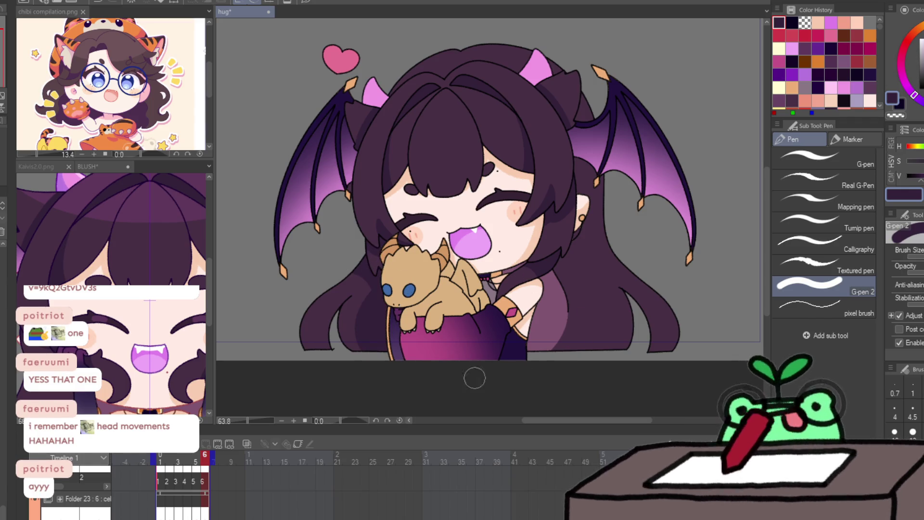
key(space)
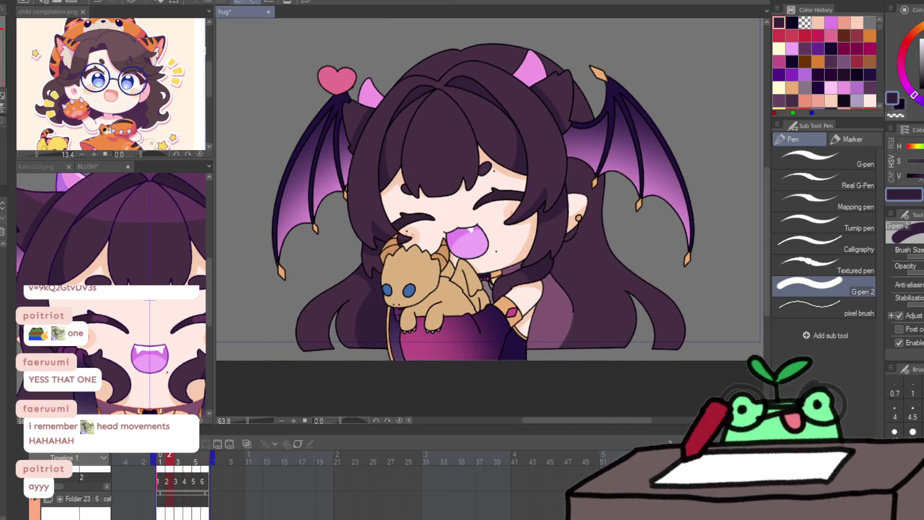
key(ctrl+space)
drag(351, 337, 413, 319)
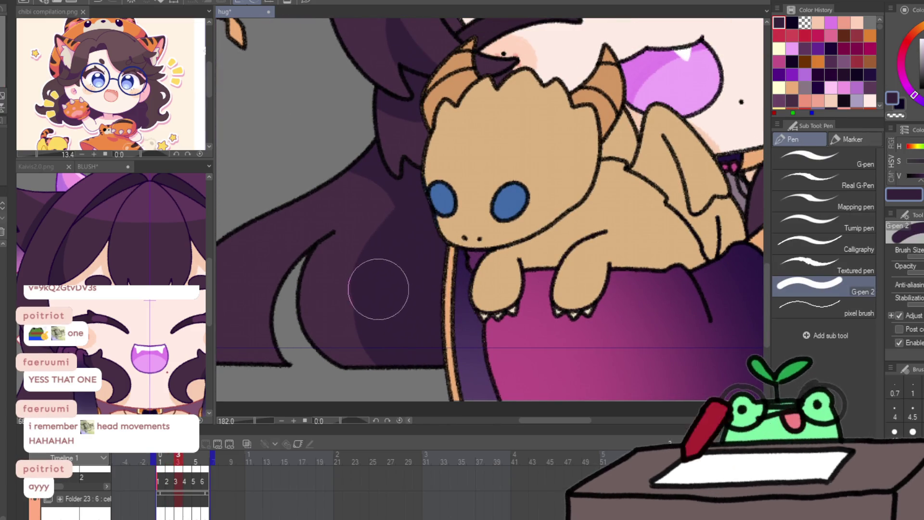
Step: Step through frames 4 to 6, then clear the selection around the dragon plush
key(Right)
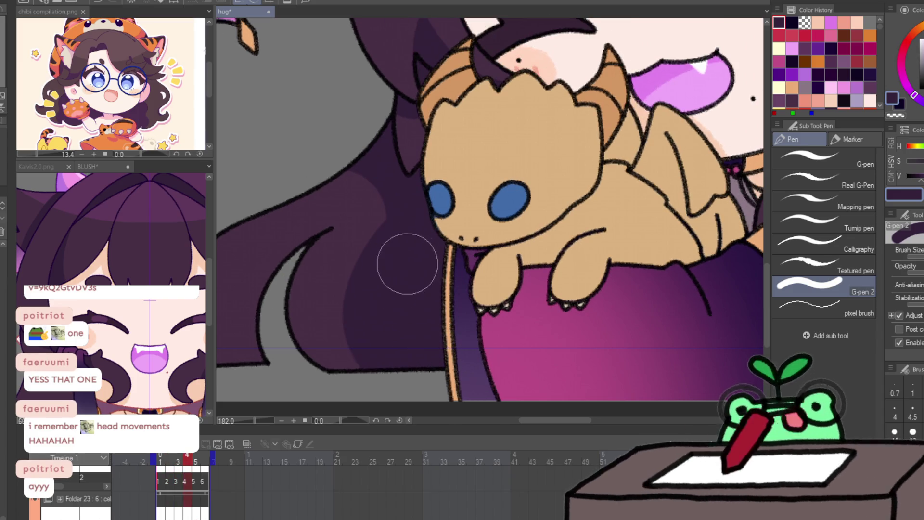
key(Right)
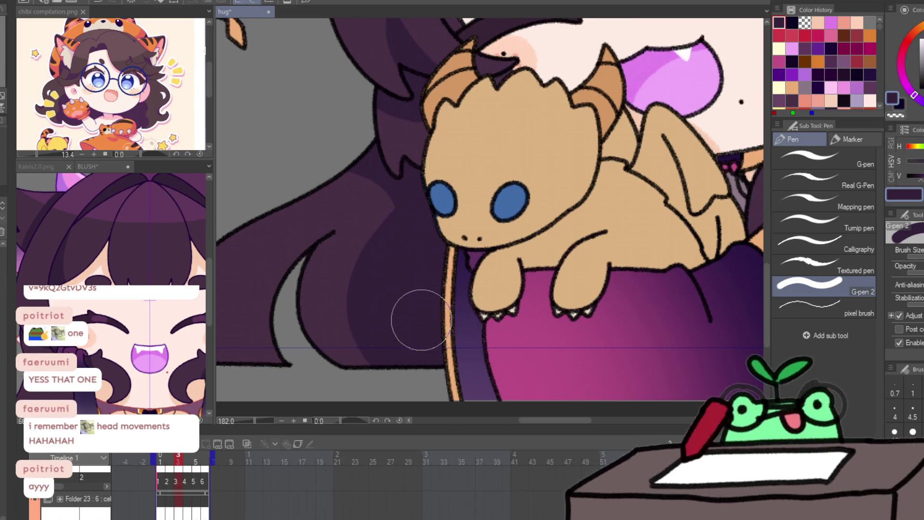
key(Left)
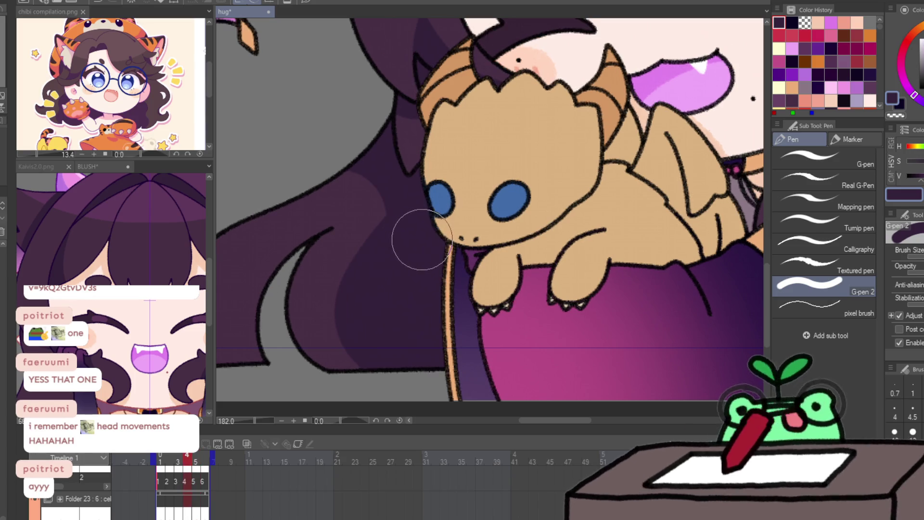
key(Right)
key(ctrl+shift+d)
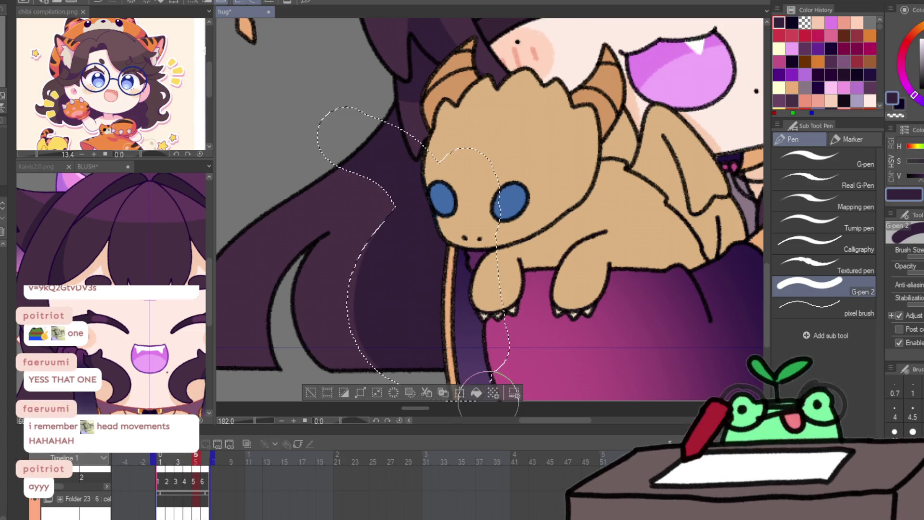
key(Right)
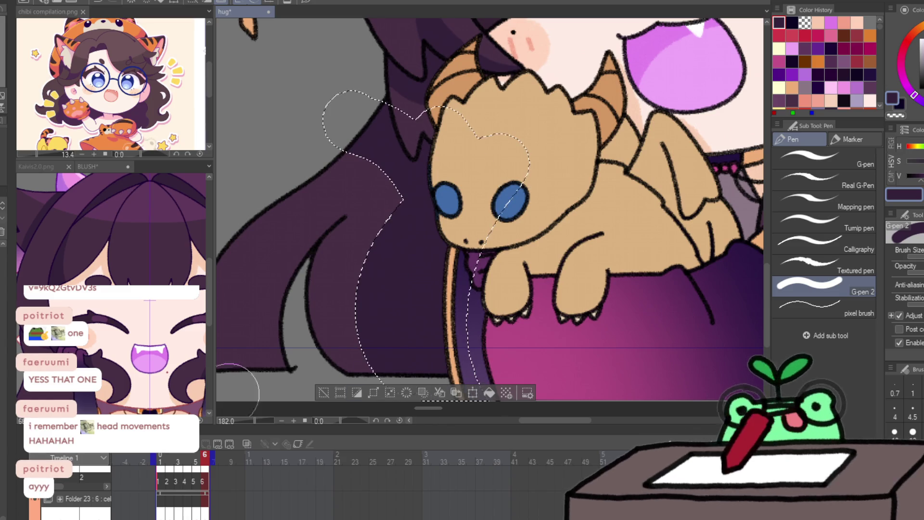
key(ctrl+d)
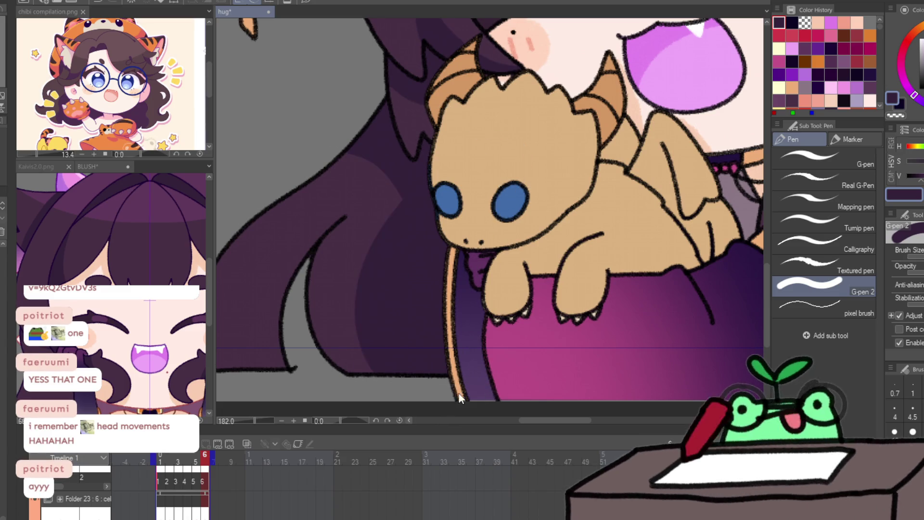
key(Right)
key(Right)
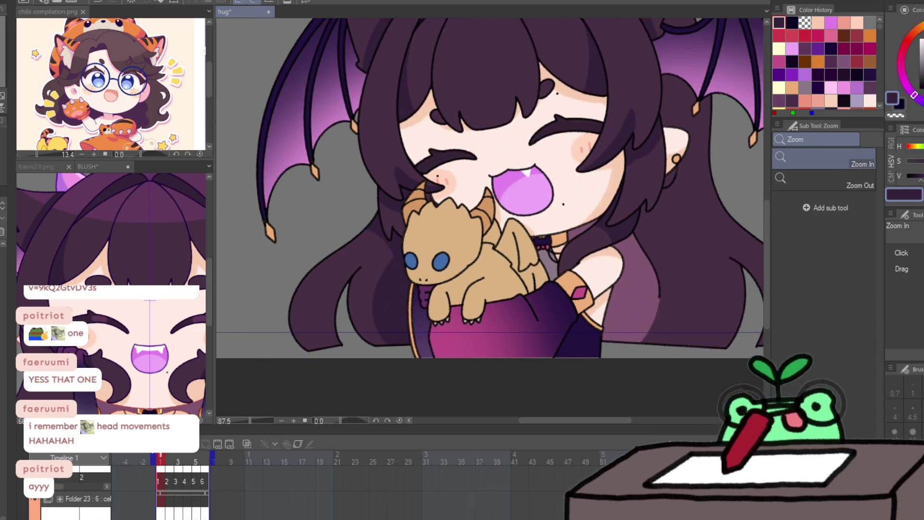
Step: On frame 2, draw a new dark strand line in the left hair lock
key(ctrl+minus)
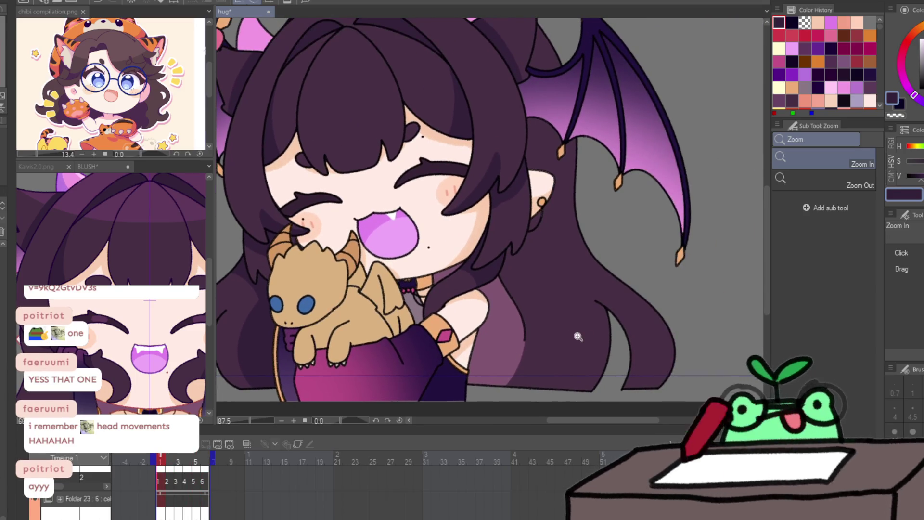
key(p)
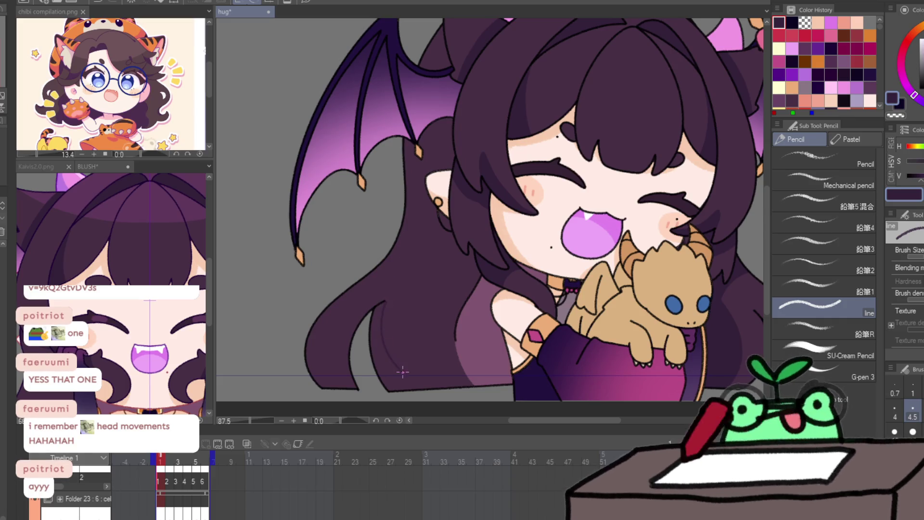
drag(366, 324, 398, 319)
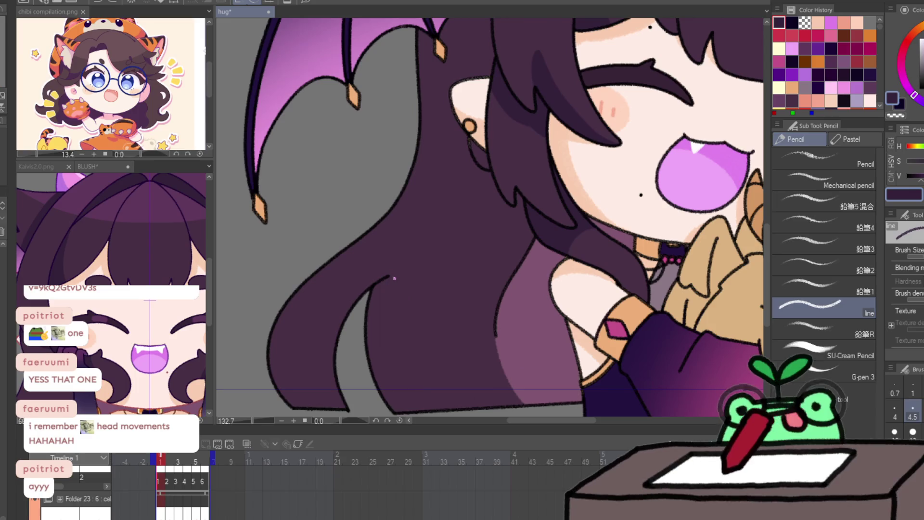
mouse_move(373, 285)
mouse_down()
mouse_move(392, 364)
mouse_move(439, 409)
mouse_up()
mouse_move(416, 240)
mouse_down()
mouse_move(507, 198)
mouse_move(497, 354)
mouse_move(501, 212)
mouse_move(424, 244)
mouse_up()
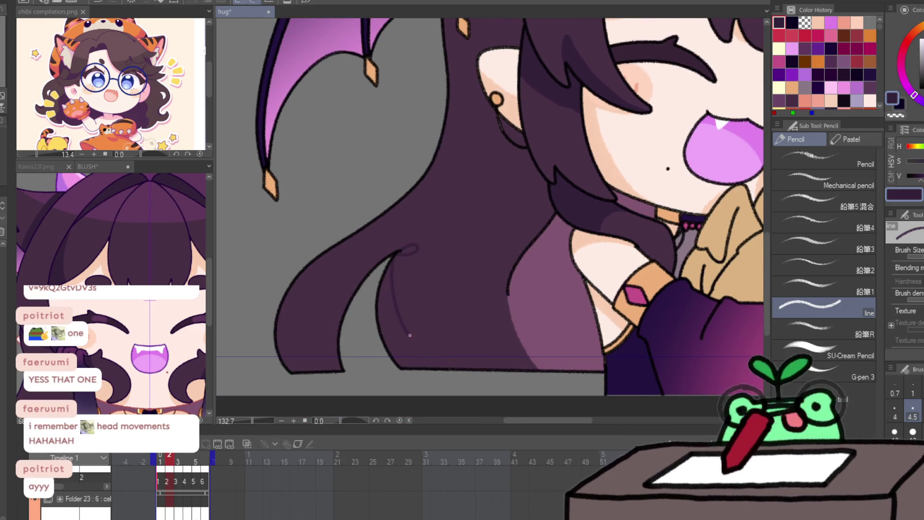
Step: Draw the matching hair strand line on frame 3, flipping ahead to compare
key(Right)
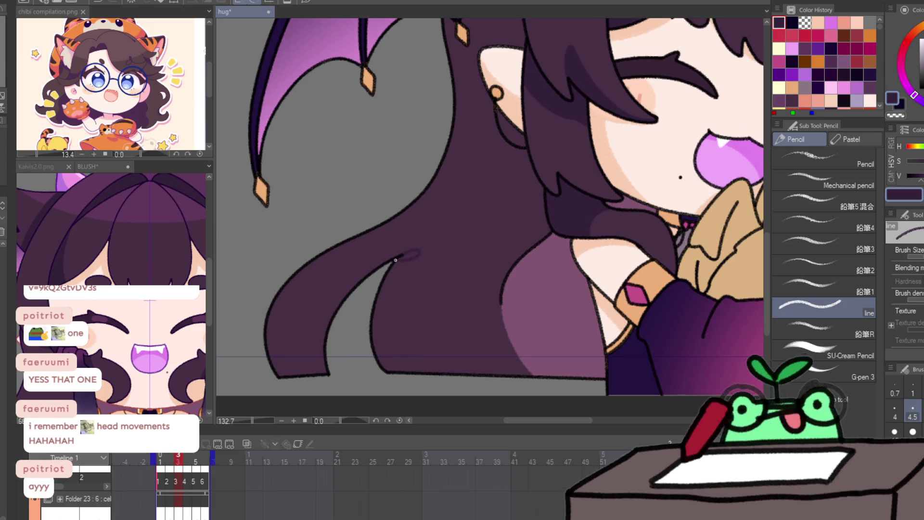
drag(390, 294, 433, 375)
key(Right)
key(Left)
key(Right)
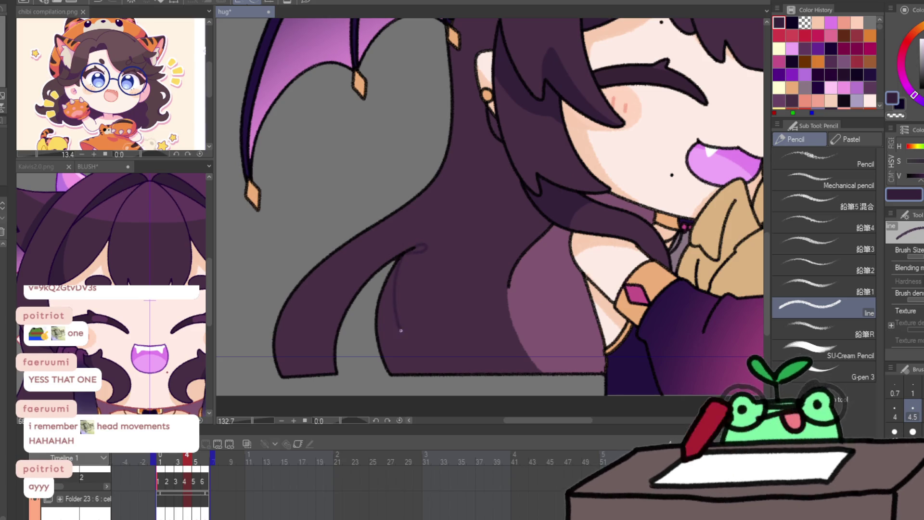
key(Right)
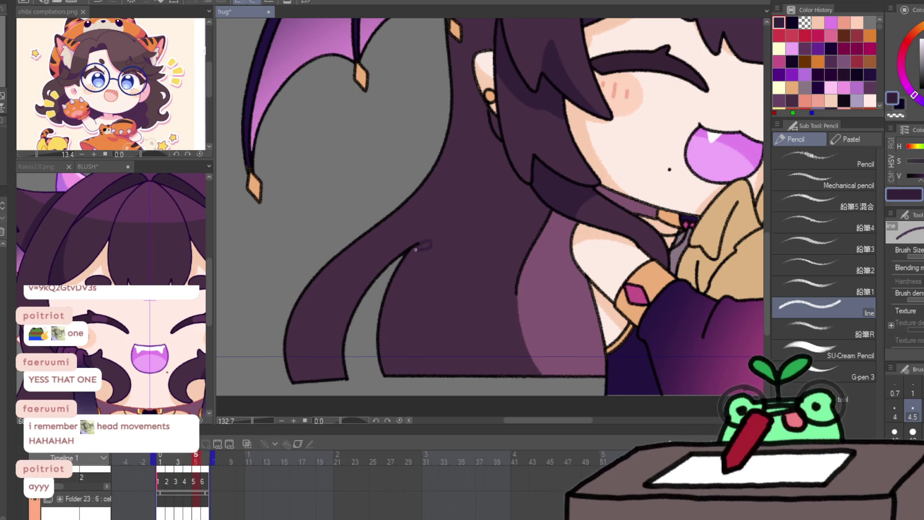
Step: Draw the hair strand line on frame 5, comparing neighbouring frames
mouse_move(408, 252)
mouse_down()
mouse_move(416, 357)
mouse_move(430, 374)
mouse_up()
key(Right)
key(Left)
key(Right)
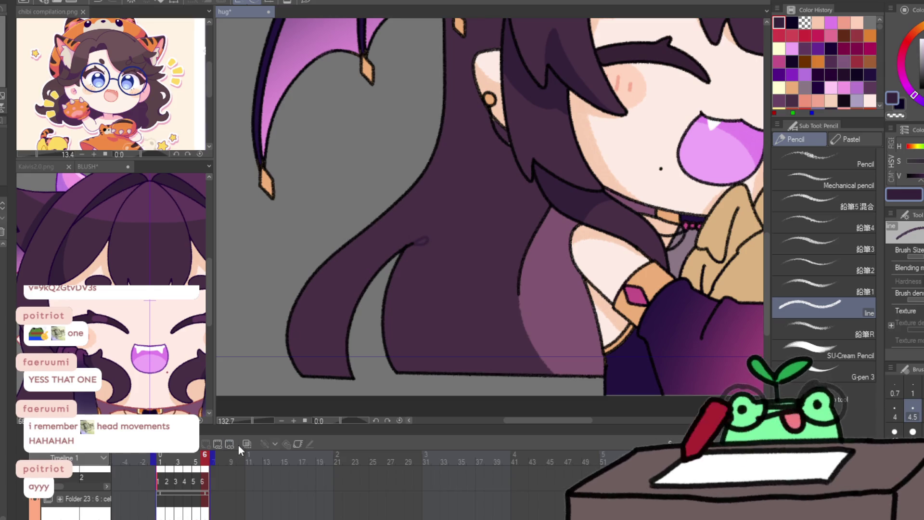
key(Left)
key(Right)
Step: Extend the strand line downward on frame 6 and compare it with frame 5
drag(400, 302, 429, 370)
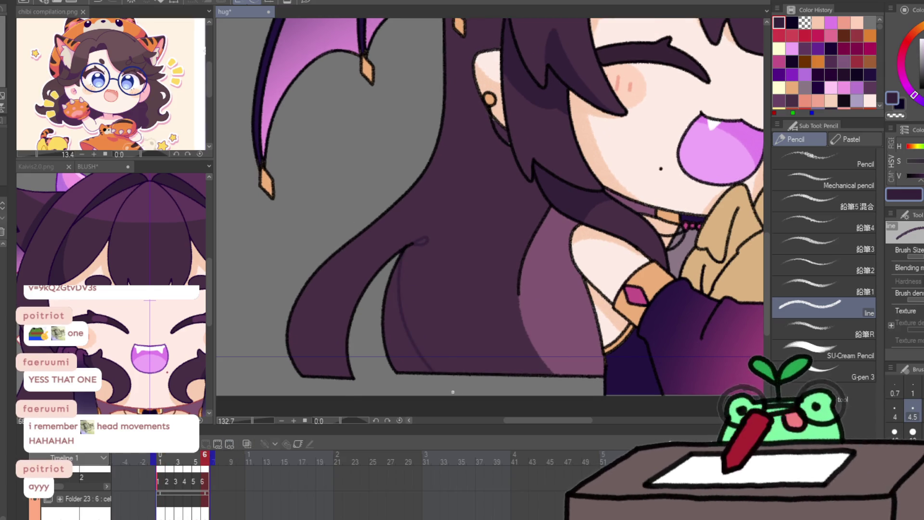
key(Left)
key(Left)
key(Right)
key(Right)
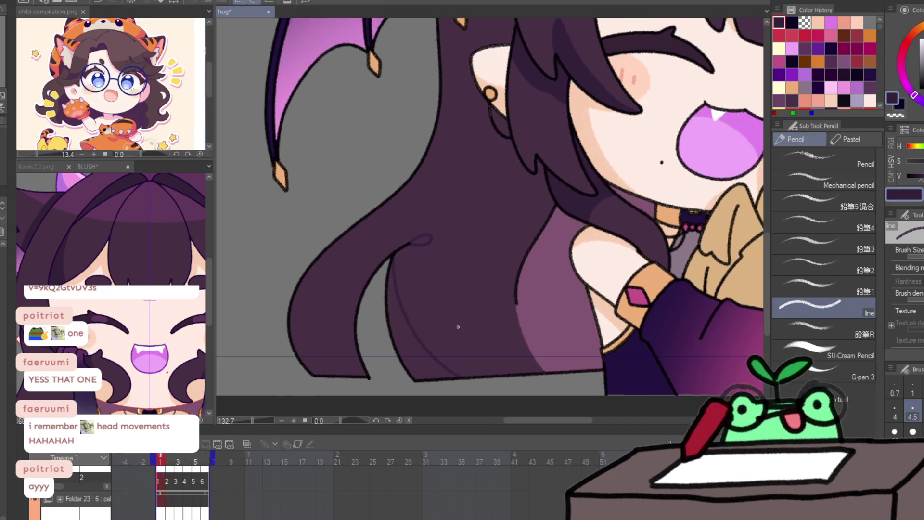
key(Left)
key(Right)
key(Left)
key(Right)
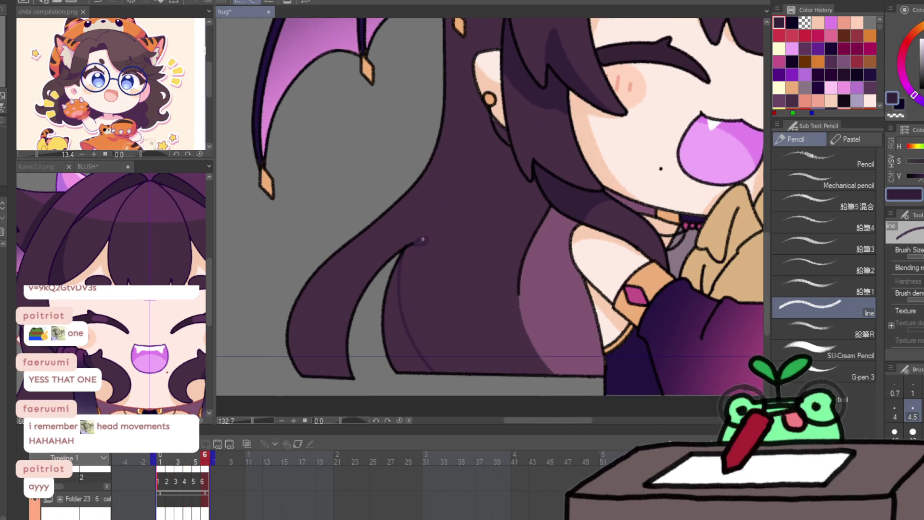
Step: Lasso-fill the hair strand area with darker purple on frame 1
key(g)
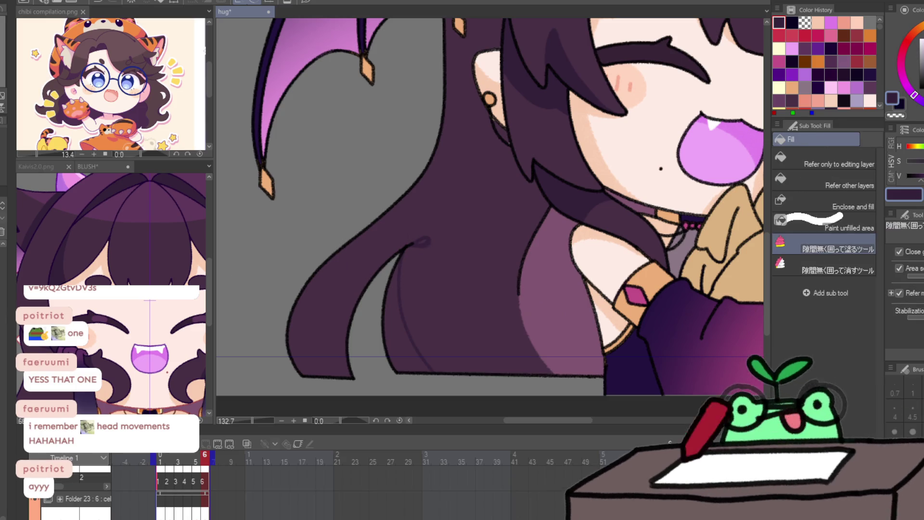
key(Right)
mouse_move(469, 217)
mouse_down()
mouse_move(489, 358)
mouse_move(481, 370)
mouse_up()
mouse_move(488, 233)
mouse_down()
mouse_move(512, 336)
mouse_move(505, 385)
mouse_up()
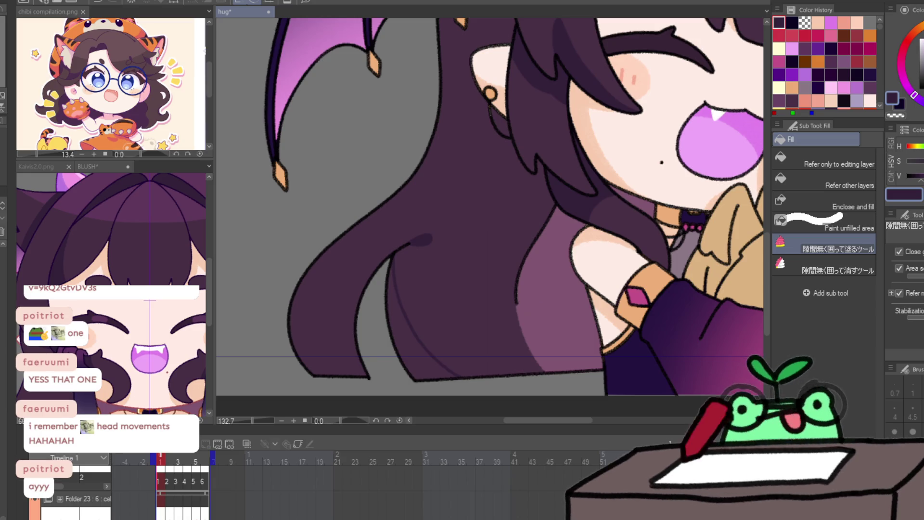
drag(481, 216, 380, 389)
Step: Fill the strand area on the remaining frames through frame 6 and play the loop
key(Right)
mouse_move(440, 153)
mouse_down()
mouse_move(491, 290)
mouse_move(488, 308)
mouse_up()
key(Right)
mouse_move(455, 156)
mouse_down()
mouse_move(398, 369)
mouse_move(385, 366)
mouse_up()
key(Right)
key(Right)
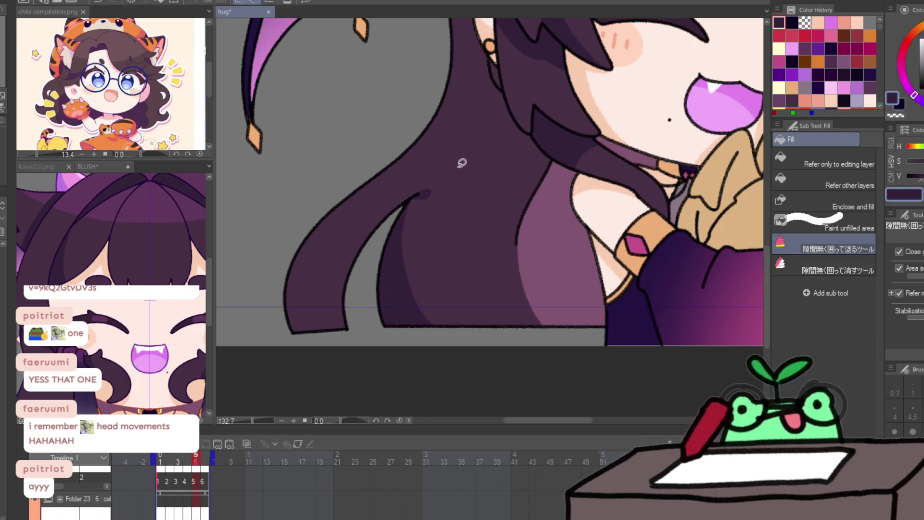
key(Right)
drag(457, 180, 385, 275)
key(Left)
key(Right)
key(space)
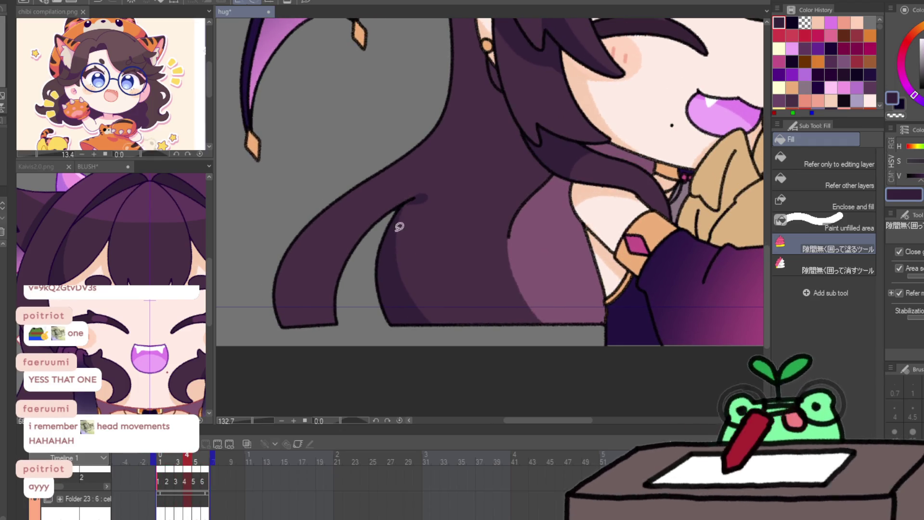
key(p)
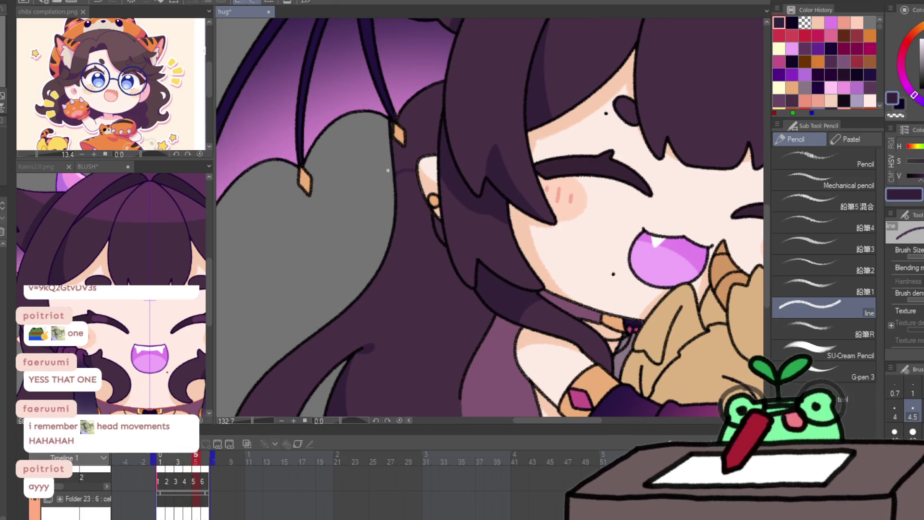
Step: Select the wing and ear area beside her head and nudge it slightly upward
key(m)
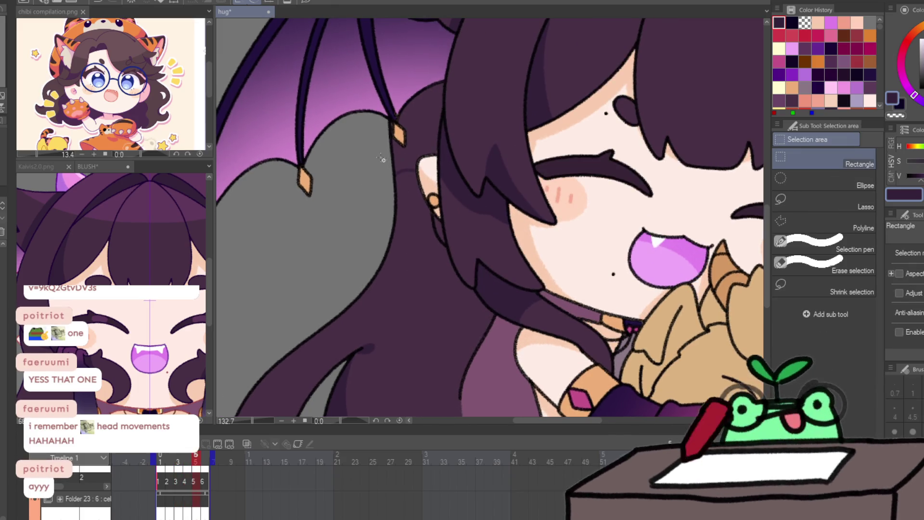
drag(372, 65, 480, 224)
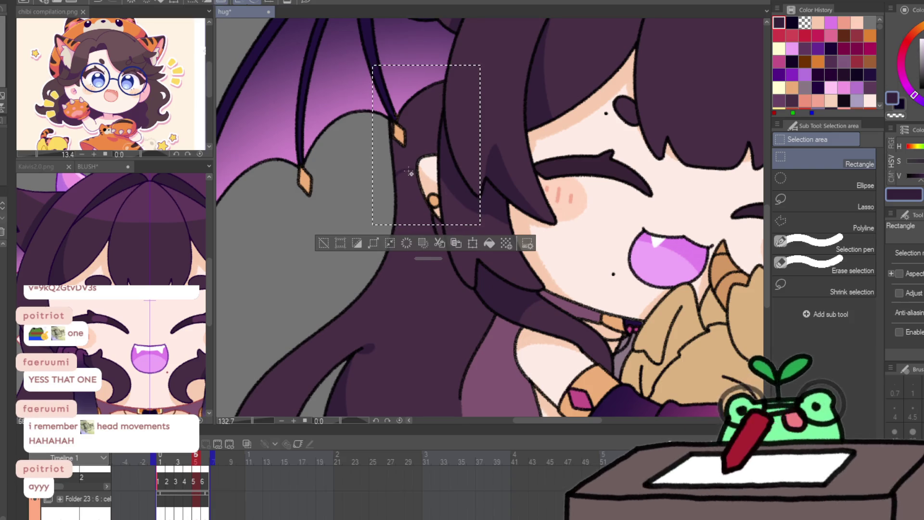
key(ctrl+t)
key(Up)
key(Up)
key(Up)
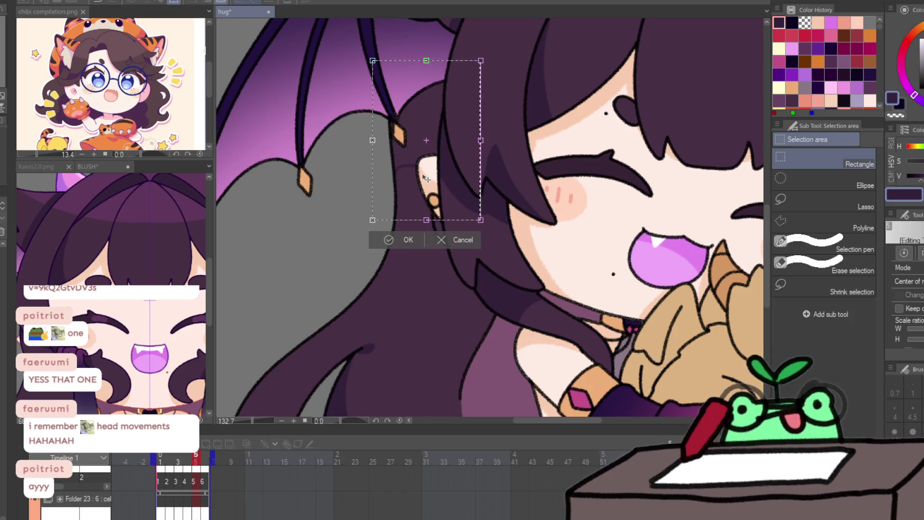
key(Return)
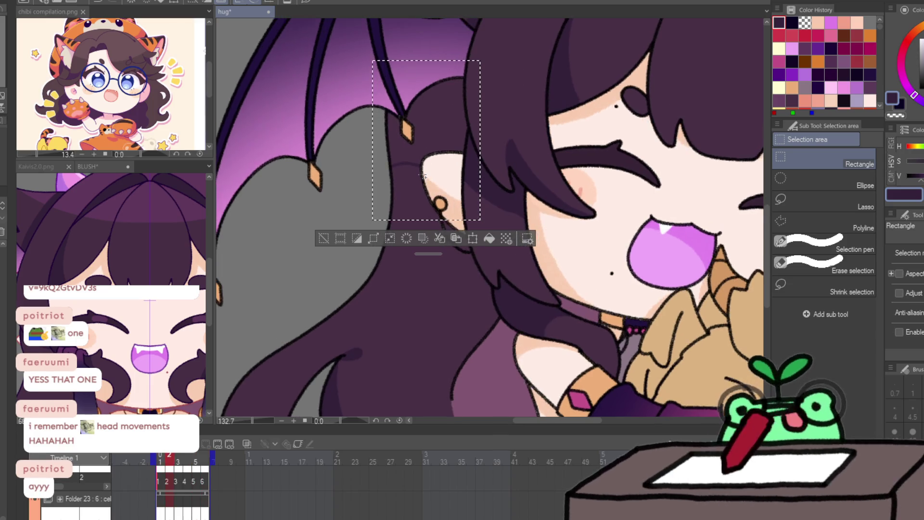
key(ctrl+d)
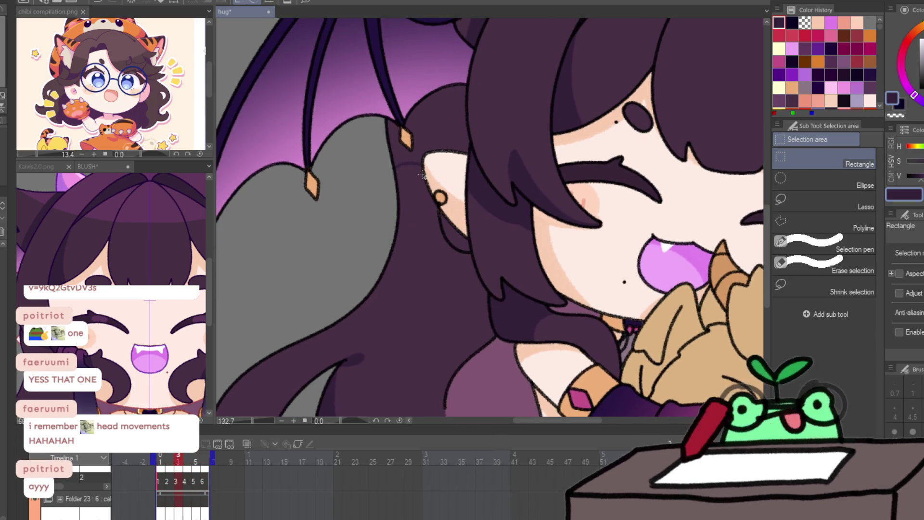
key(g)
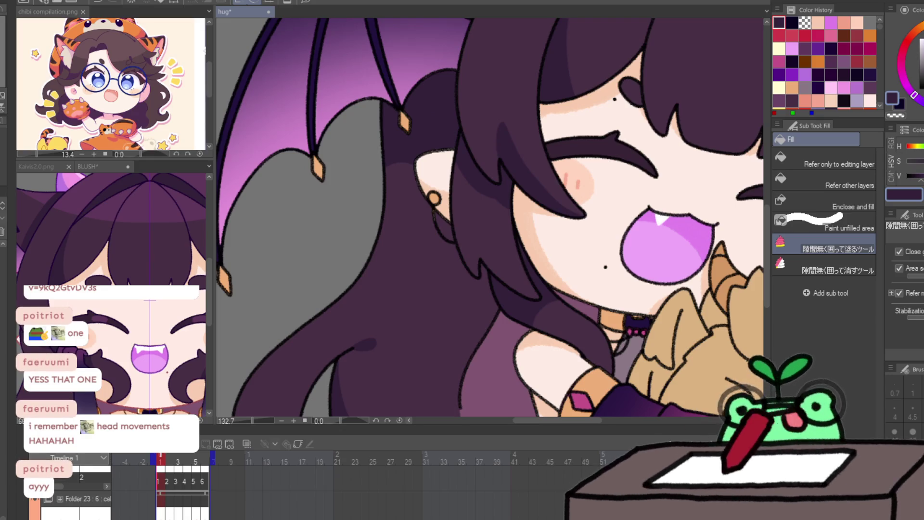
Step: Refit the character in view, bring the hug document forward, and switch to G-pen 2
key(ctrl+0)
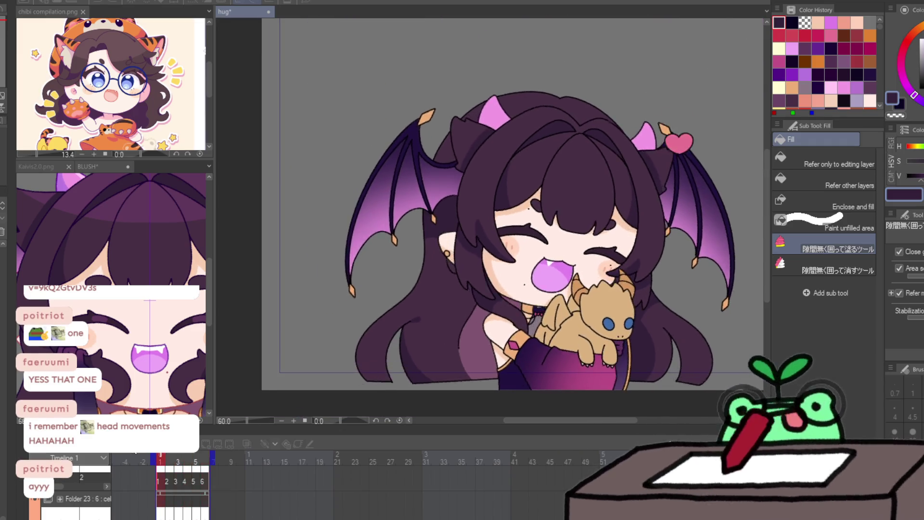
mouse_move(441, 206)
mouse_down()
mouse_move(396, 216)
mouse_move(404, 250)
mouse_up()
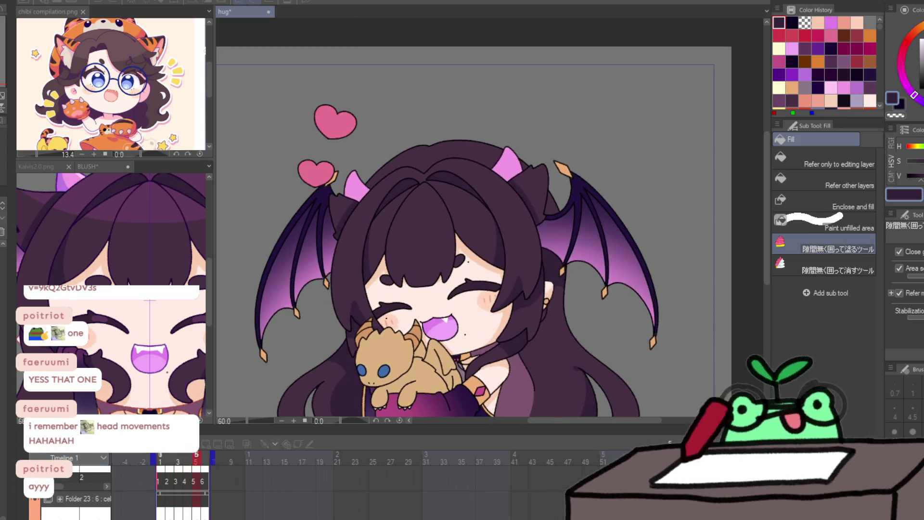
click(134, 202)
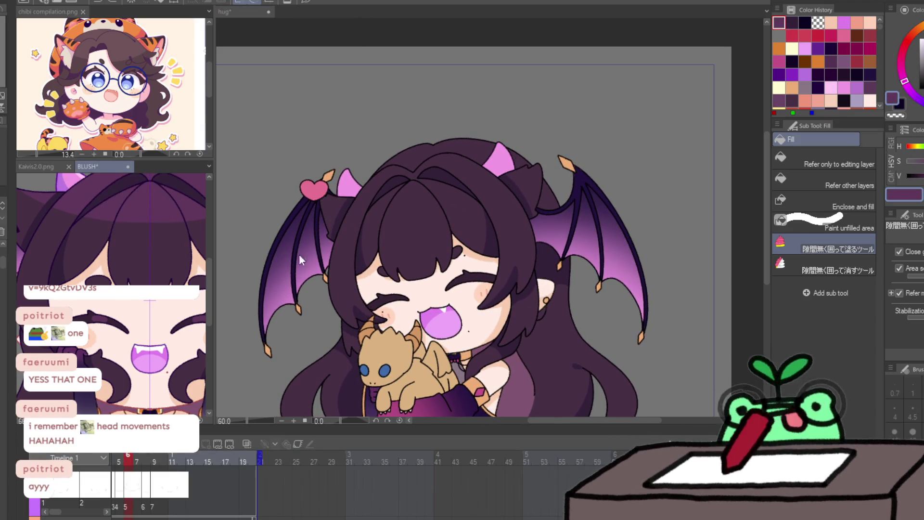
click(337, 248)
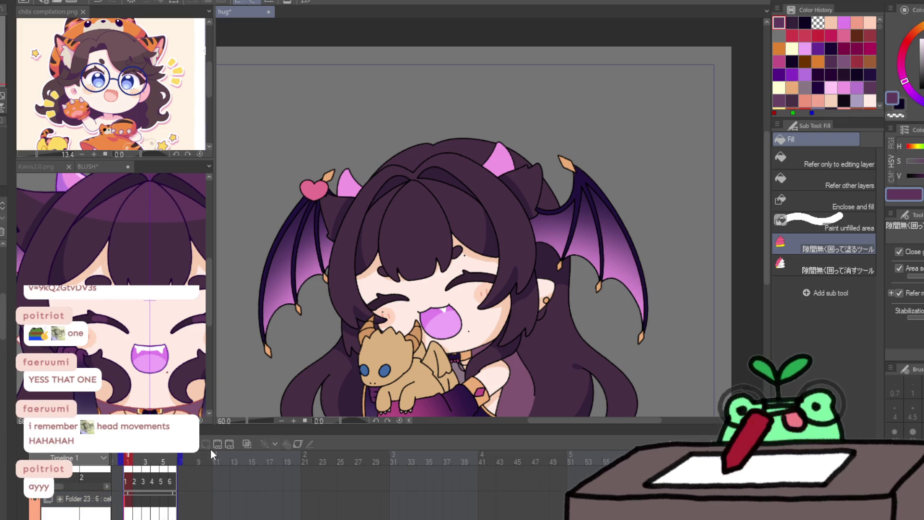
key(p)
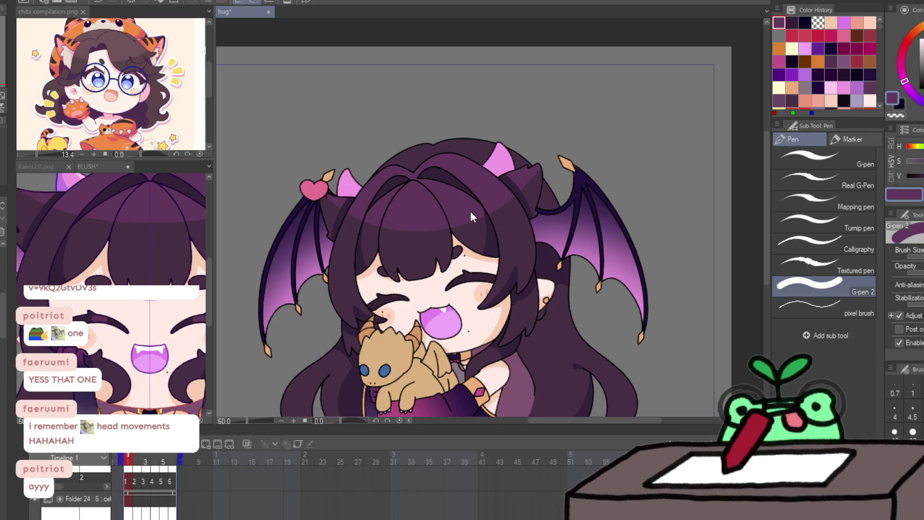
Step: Flip between frames 1, 2 and 3 to compare the hug poses
key(Right)
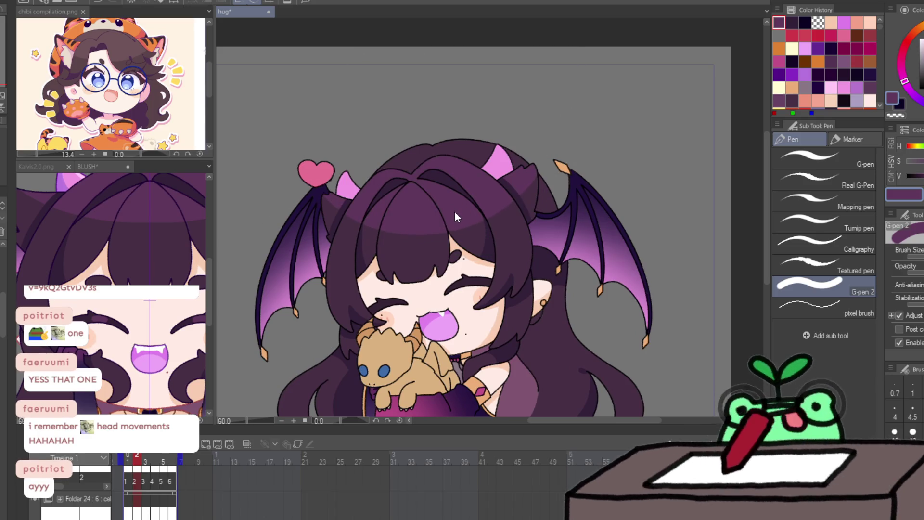
key(Left)
key(Right)
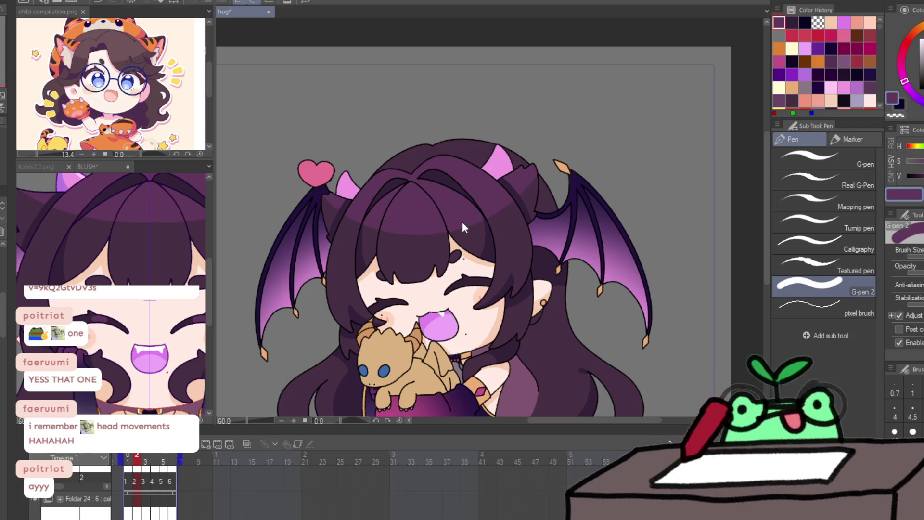
key(Left)
key(Right)
key(Left)
key(Right)
key(Left)
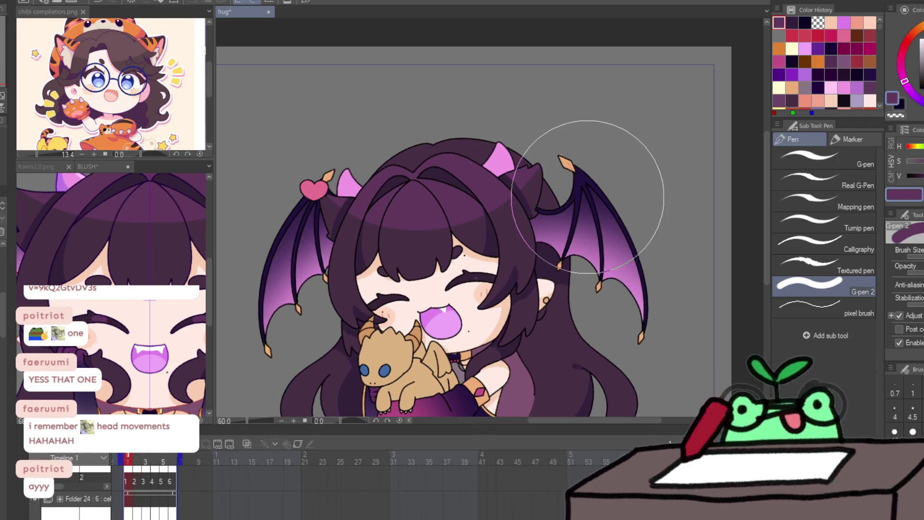
key(Right)
key(Left)
key(Right)
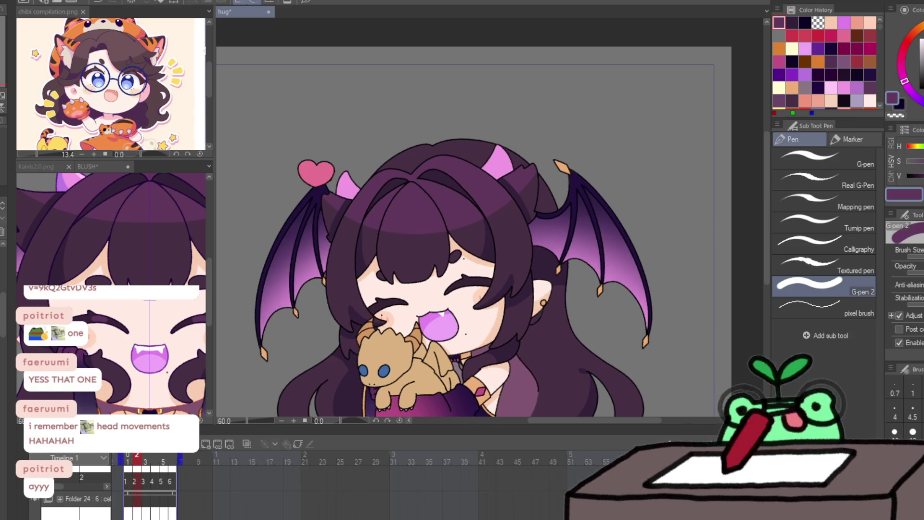
key(Right)
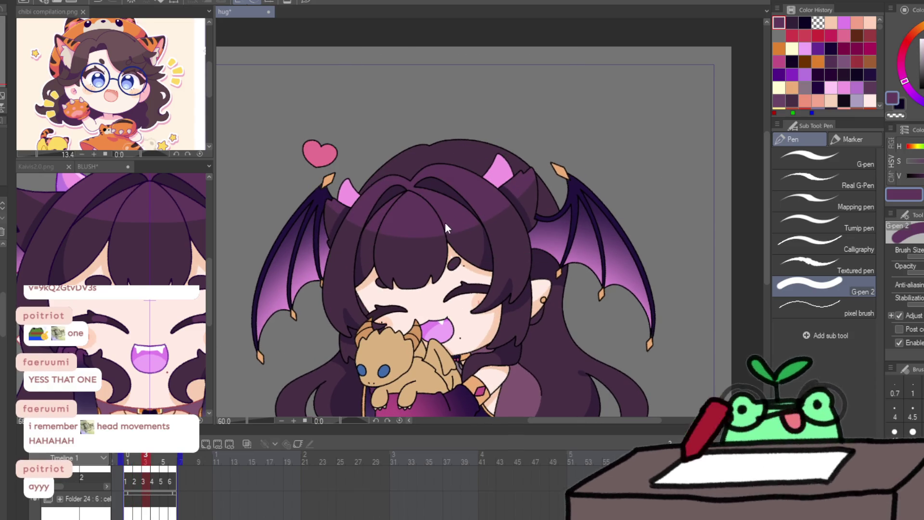
key(Left)
key(Right)
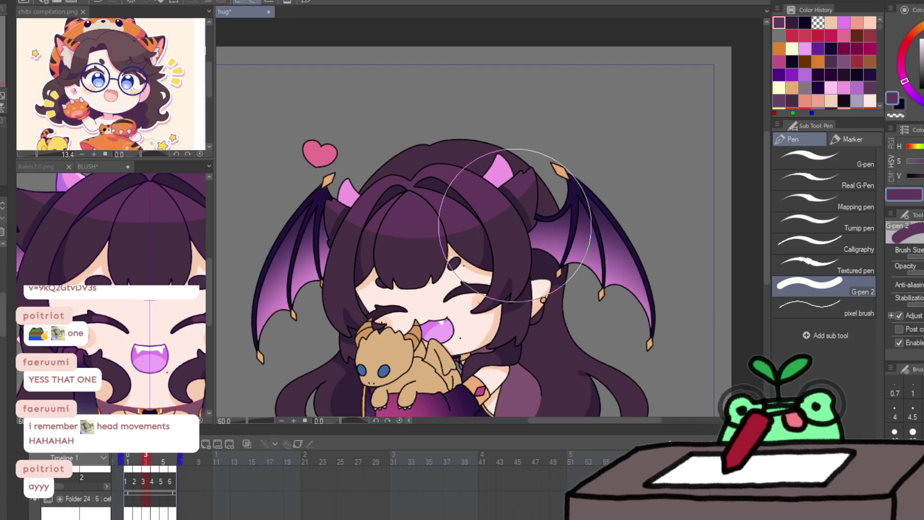
Step: Compare frames 3 through 5, saving and clearing the leftover selection along the way
key(Right)
key(ctrl+s)
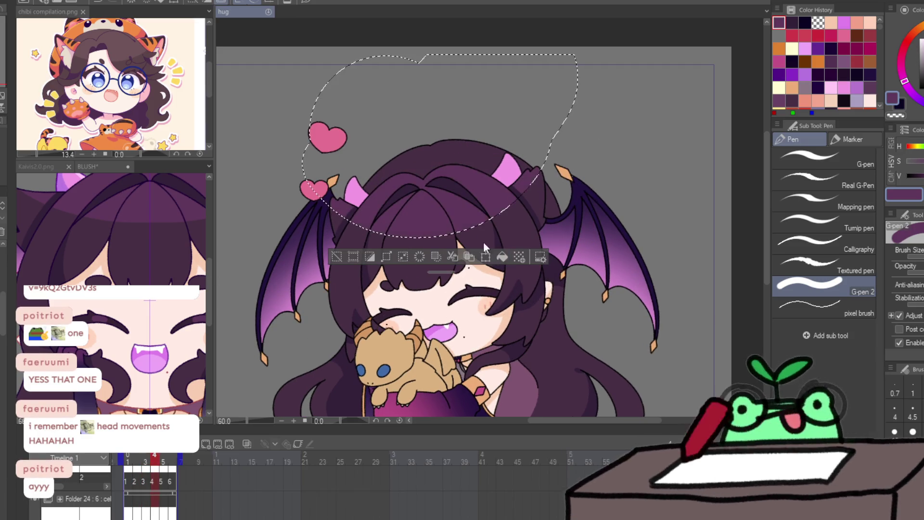
key(ctrl+d)
key(Left)
key(Left)
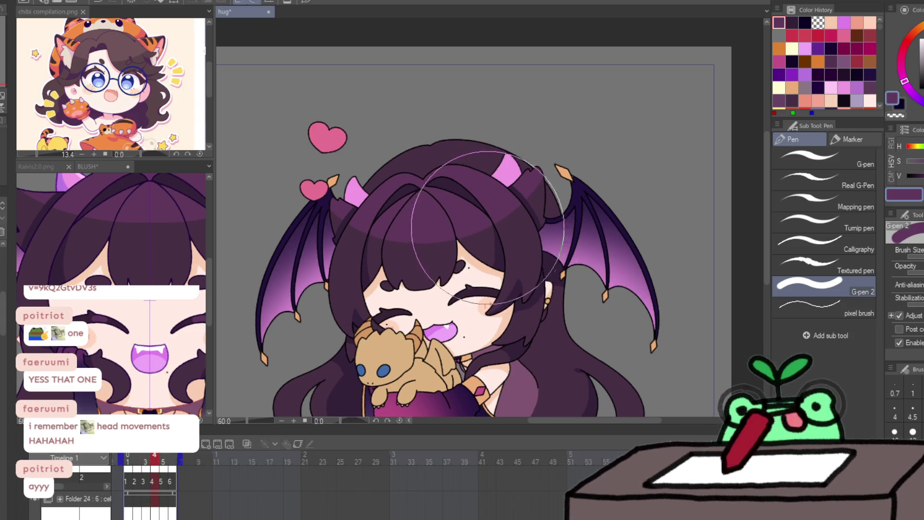
key(Right)
key(Right)
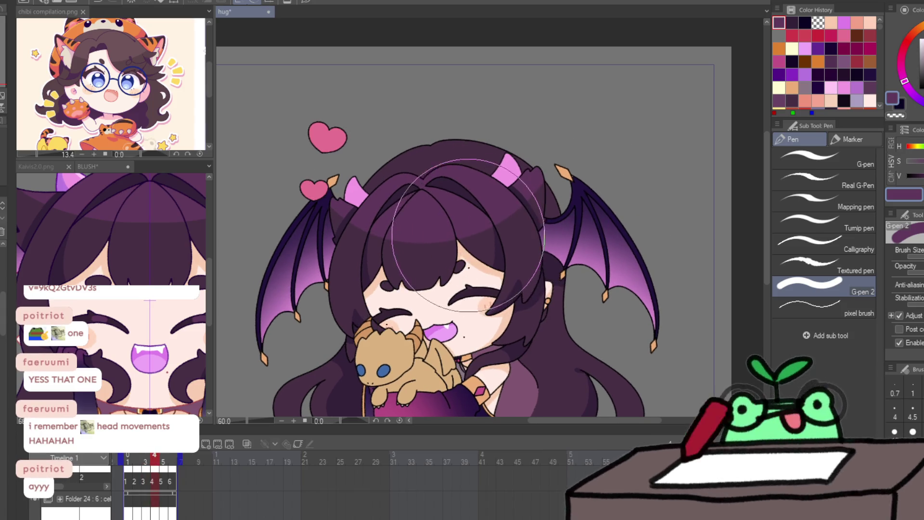
key(Left)
key(Right)
key(Left)
key(Right)
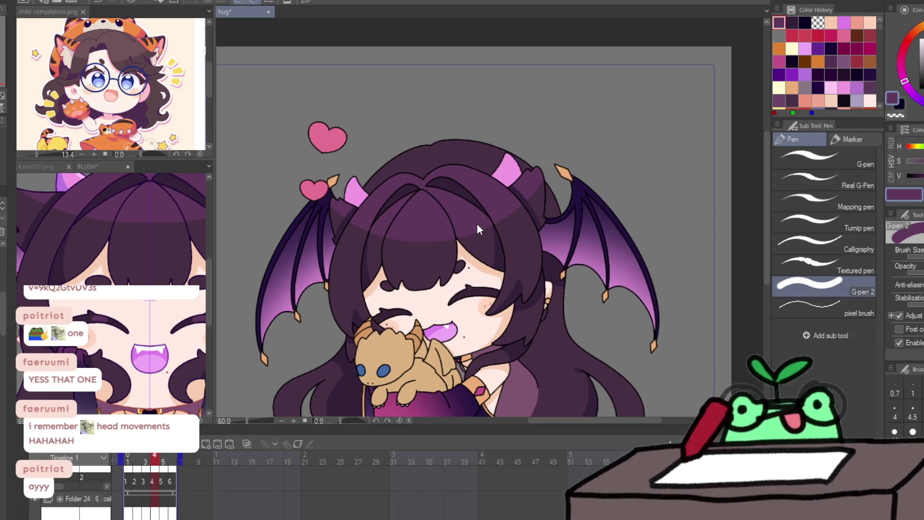
key(Left)
key(Right)
key(Right)
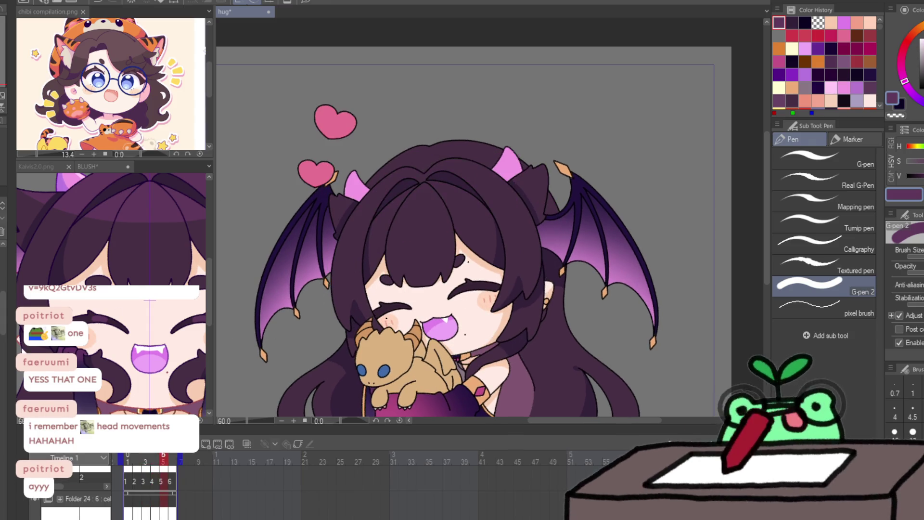
key(ctrl+shift+d)
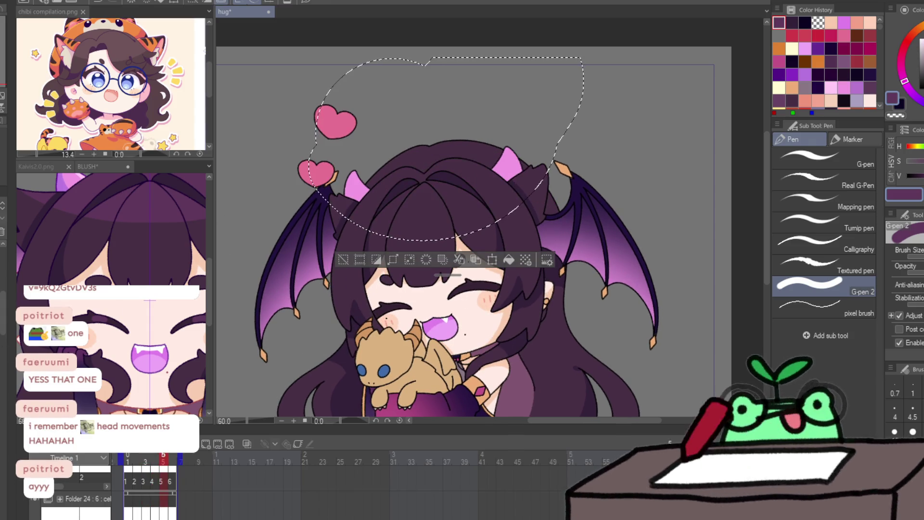
key(ctrl+d)
key(Left)
key(Right)
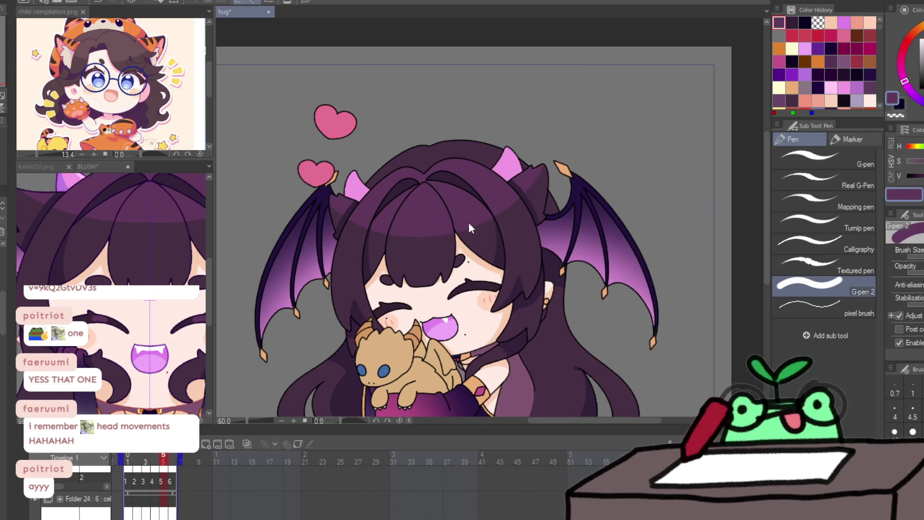
key(Left)
key(Right)
key(Right)
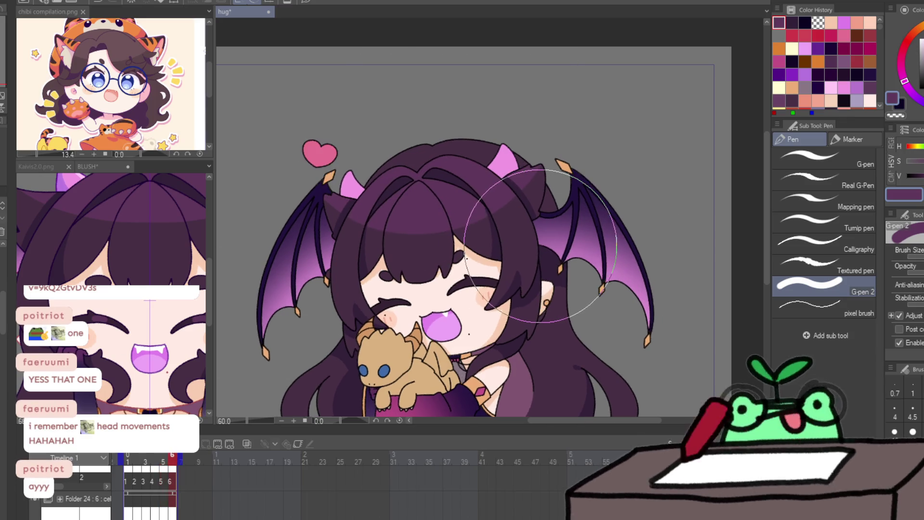
Step: Check the loop from frame 6 back to frame 1, then switch to the Move layer tool
key(Right)
key(Left)
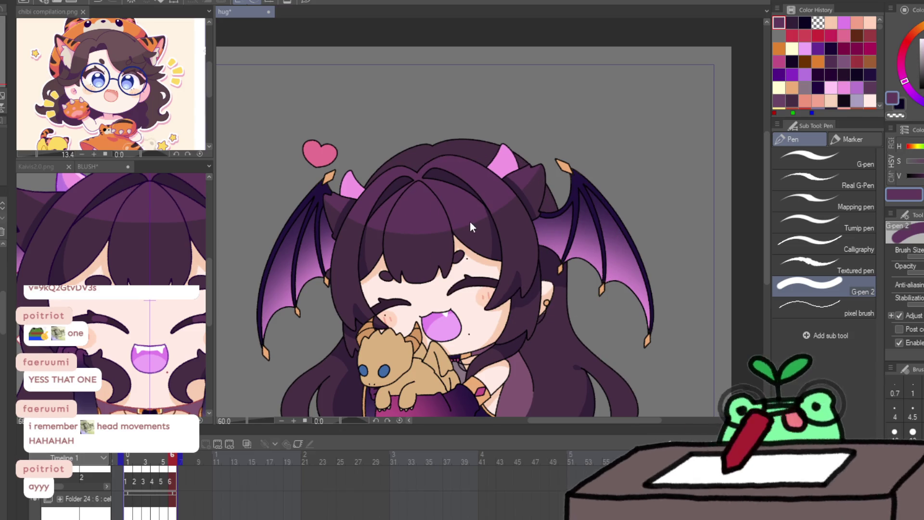
key(Left)
key(Right)
key(Right)
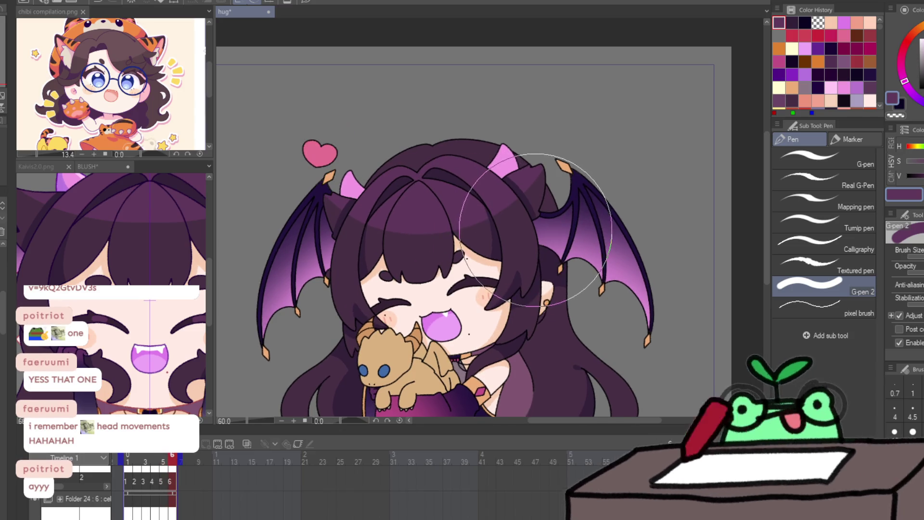
key(Right)
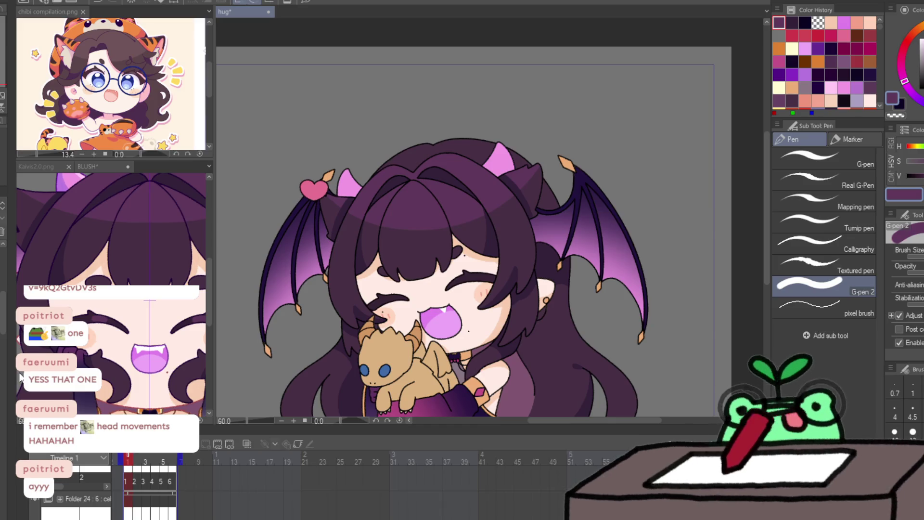
key(k)
key(Right)
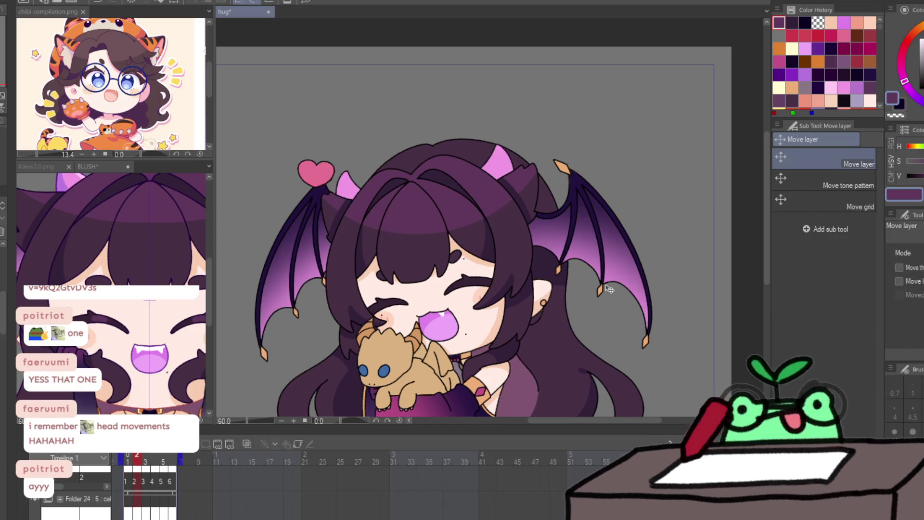
Step: Step through frames 2 to 6 and loop back, checking the two hearts on frame 4
key(Right)
key(Left)
key(Right)
key(Right)
key(Left)
key(Left)
key(Right)
key(Right)
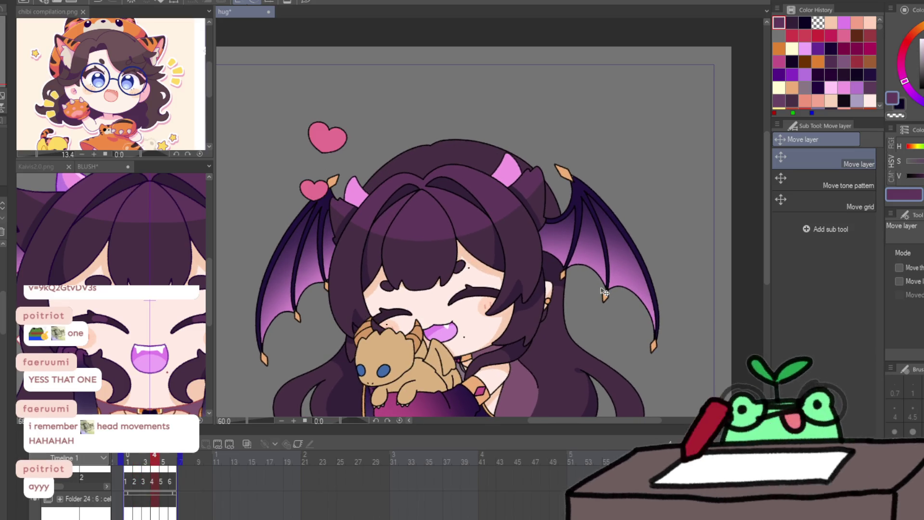
key(Right)
key(Right)
key(Left)
key(Left)
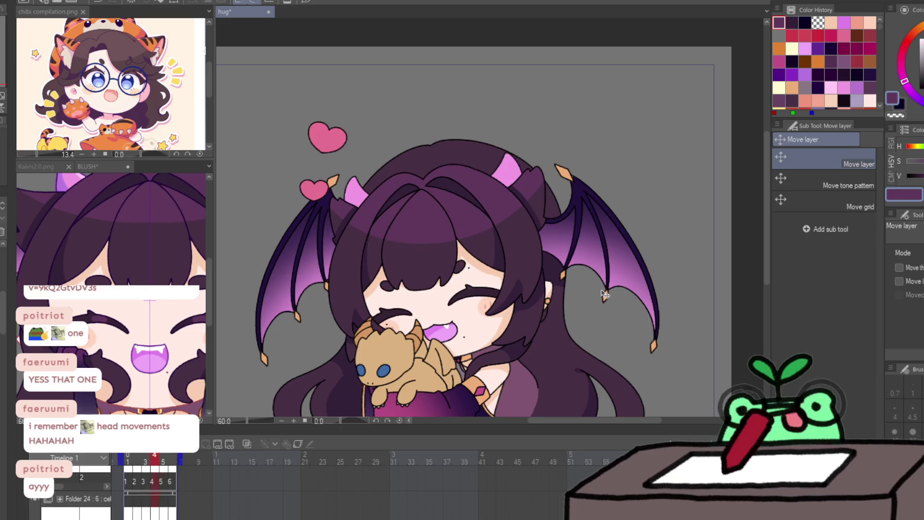
key(Right)
key(Right)
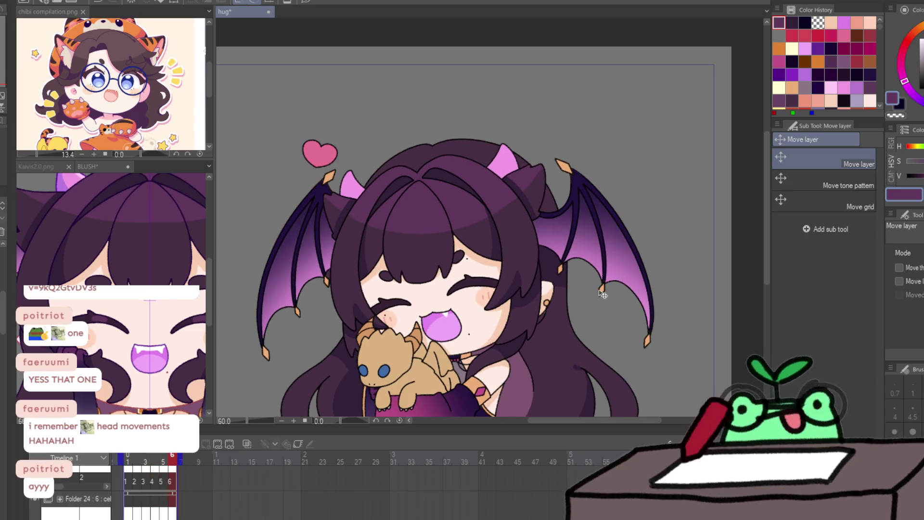
key(Right)
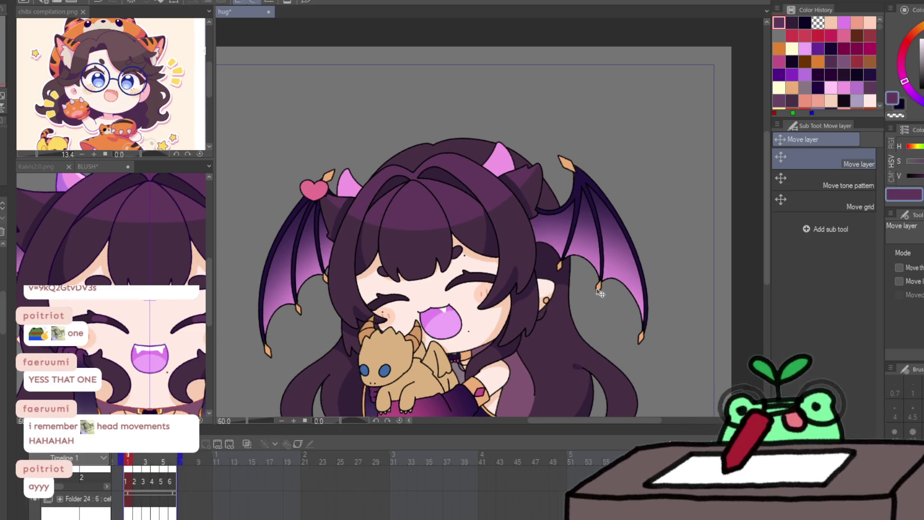
key(Right)
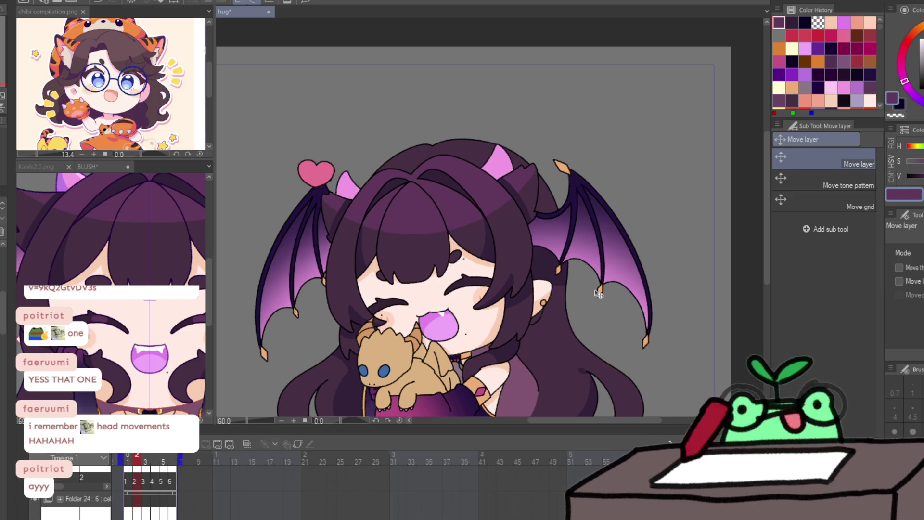
key(Right)
key(Right)
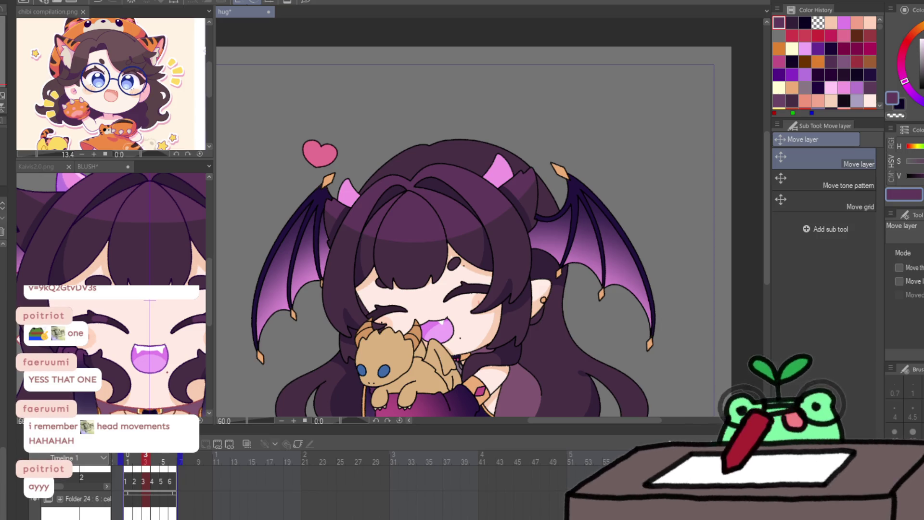
Step: Return to the first frame, switch to G-pen 2, and advance to frame 2
scroll(514, 362, down, 3)
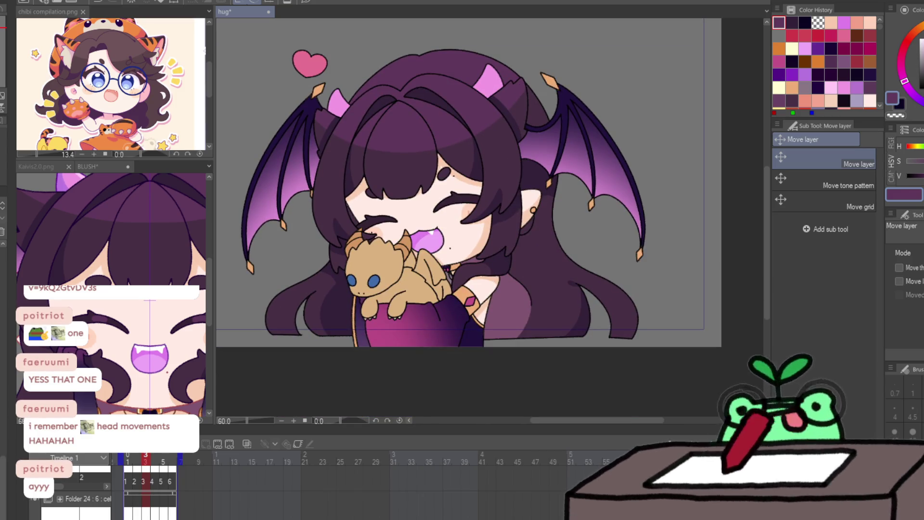
key(Home)
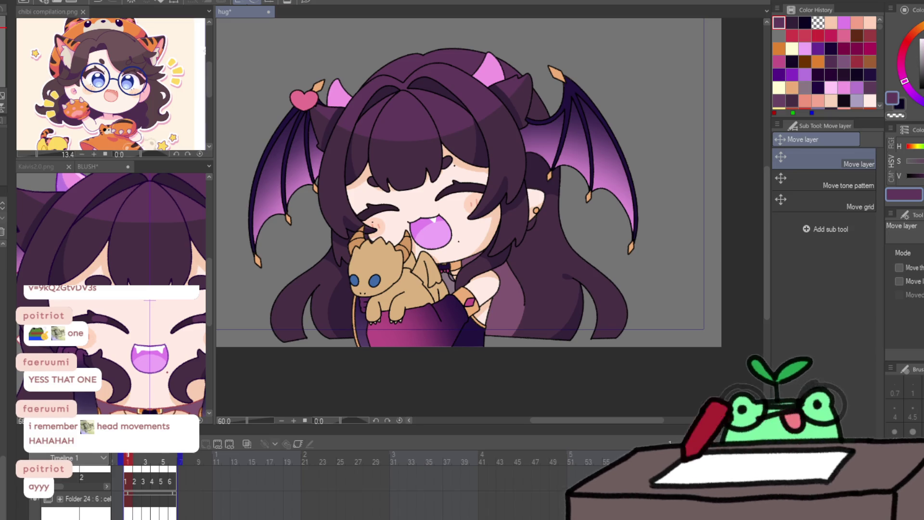
key(p)
key(Right)
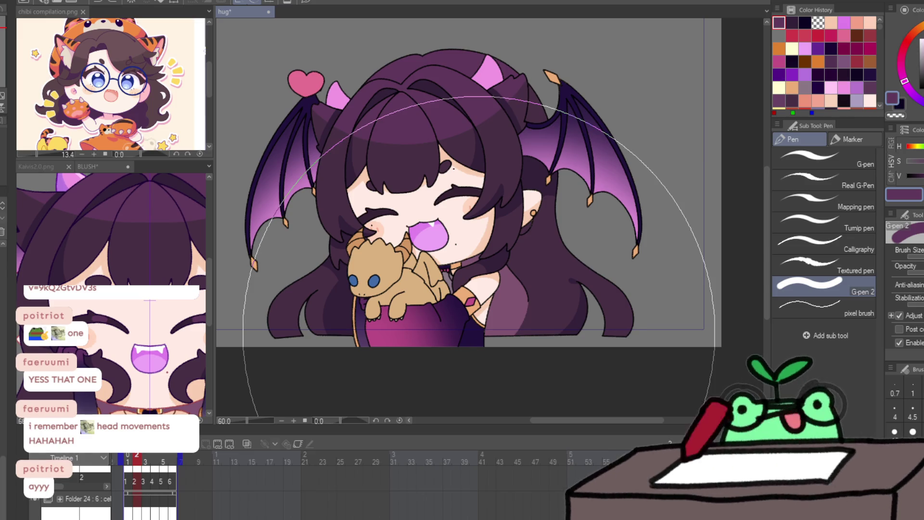
Step: Go back to frame 1, save the hug animation, and play the six-frame loop
key(Left)
key(ctrl+s)
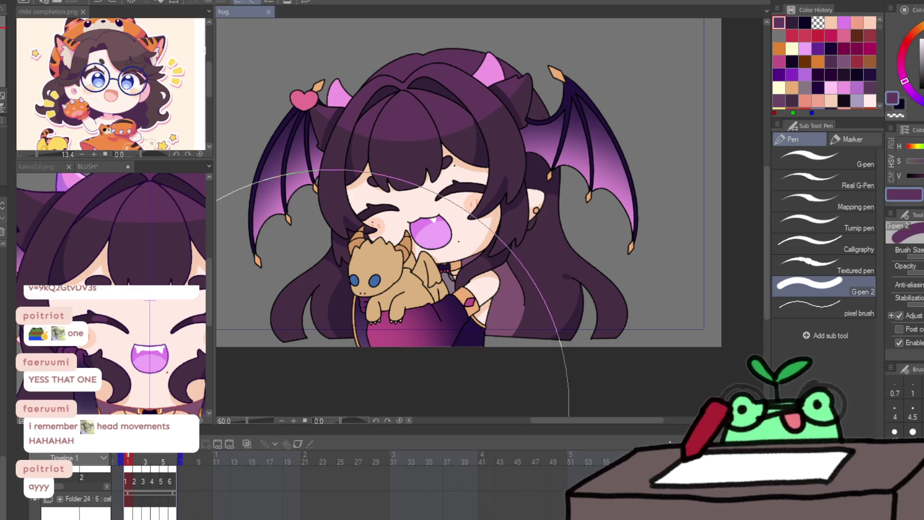
key(space)
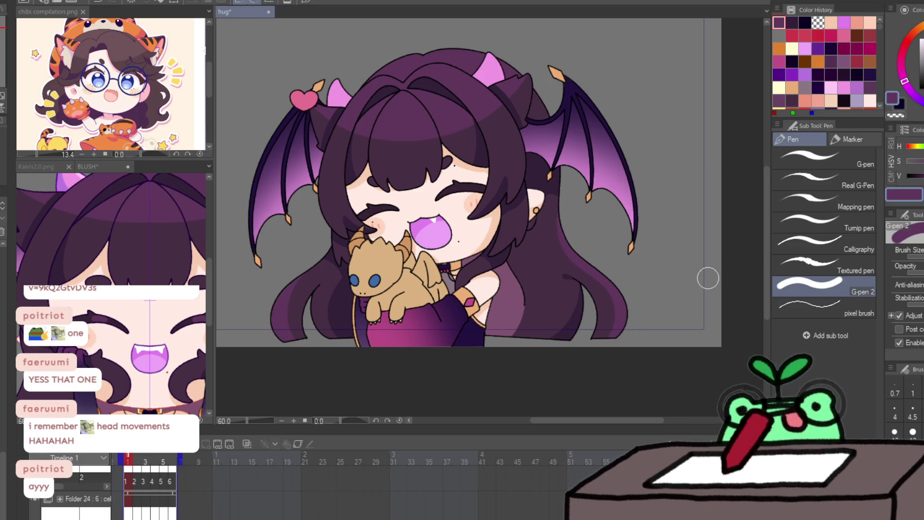
Step: On frame 2, draw a hair stroke near the ear and compare it with the neighbouring frame
key(Right)
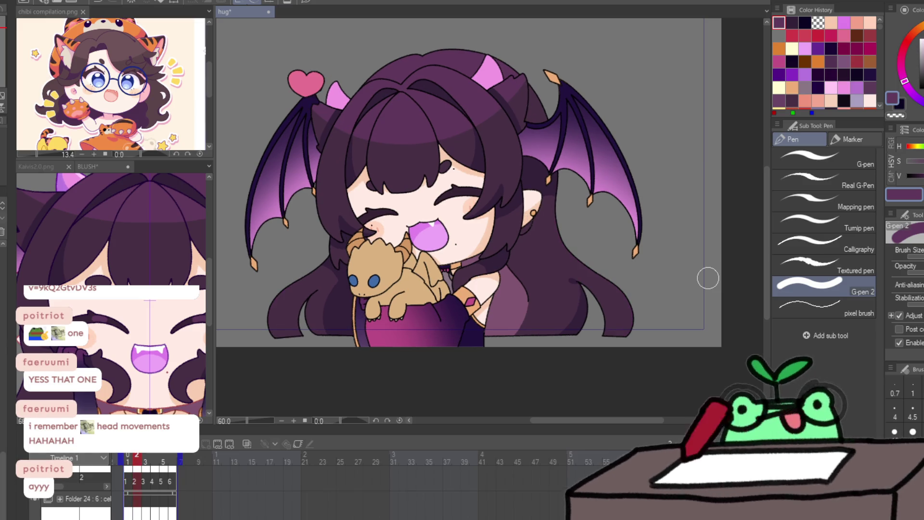
key(Left)
key(Right)
key(Left)
key(Right)
drag(568, 207, 567, 248)
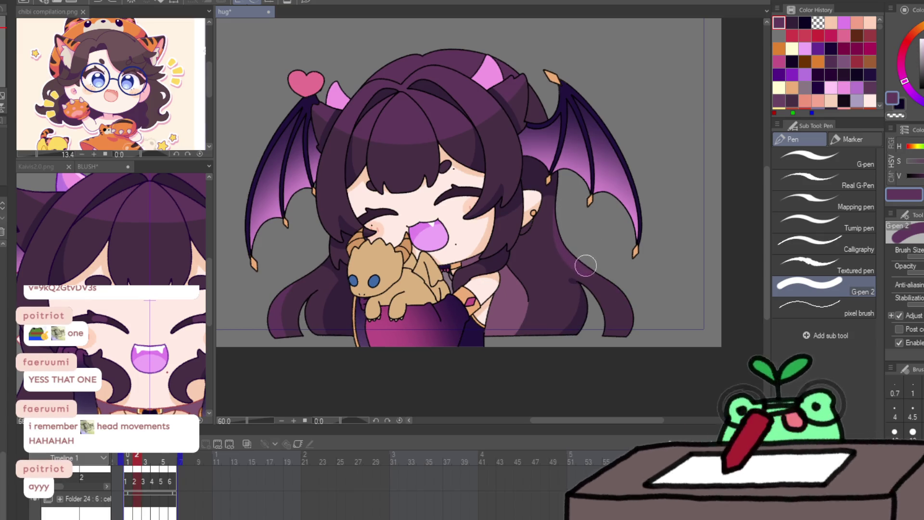
key(Left)
key(Right)
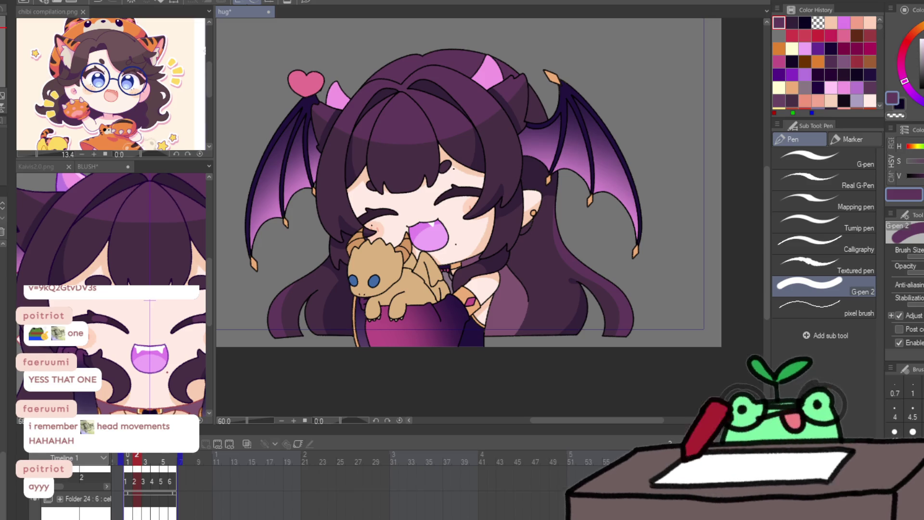
Step: Advance to frame 3 and flip it against its neighbours to compare poses
key(Right)
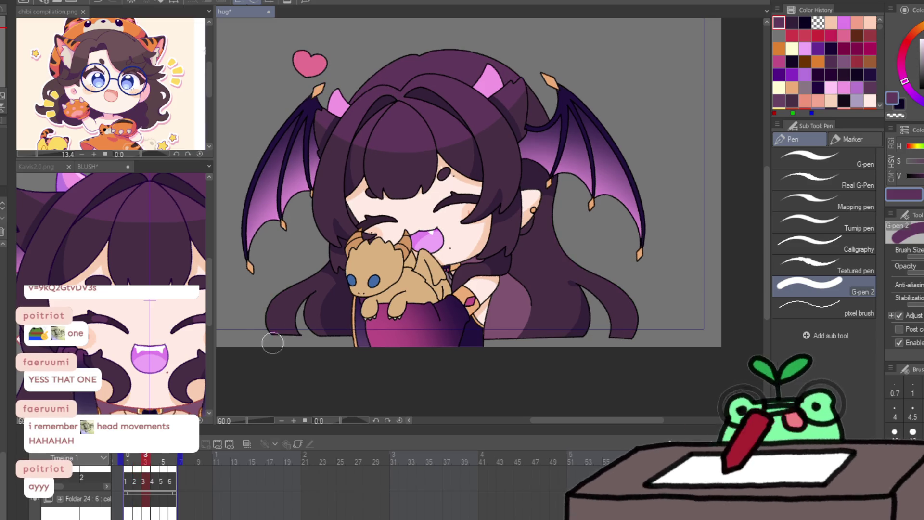
key(Left)
key(Right)
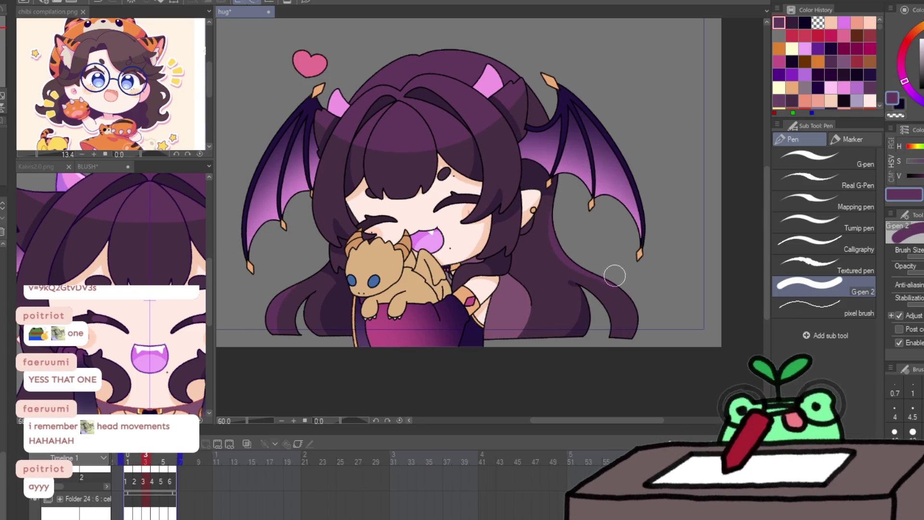
key(Left)
key(Right)
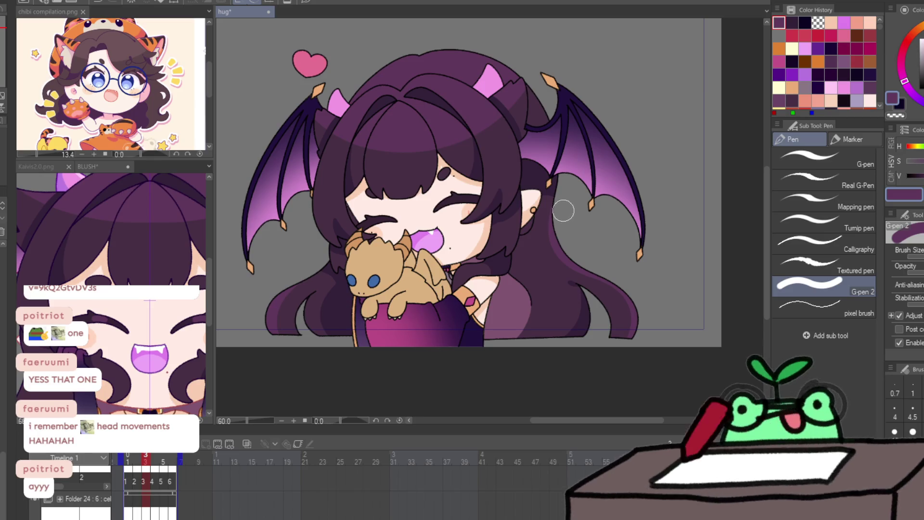
key(Left)
key(Right)
key(Left)
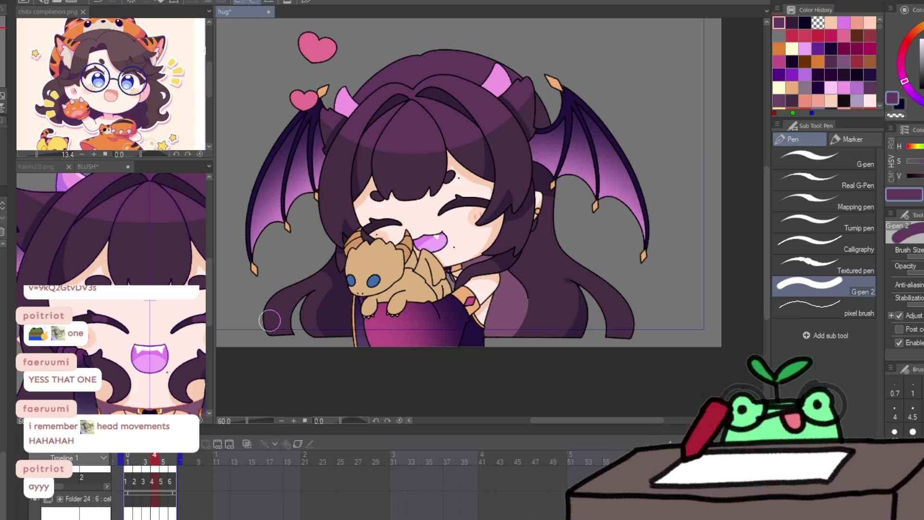
key(Right)
key(Right)
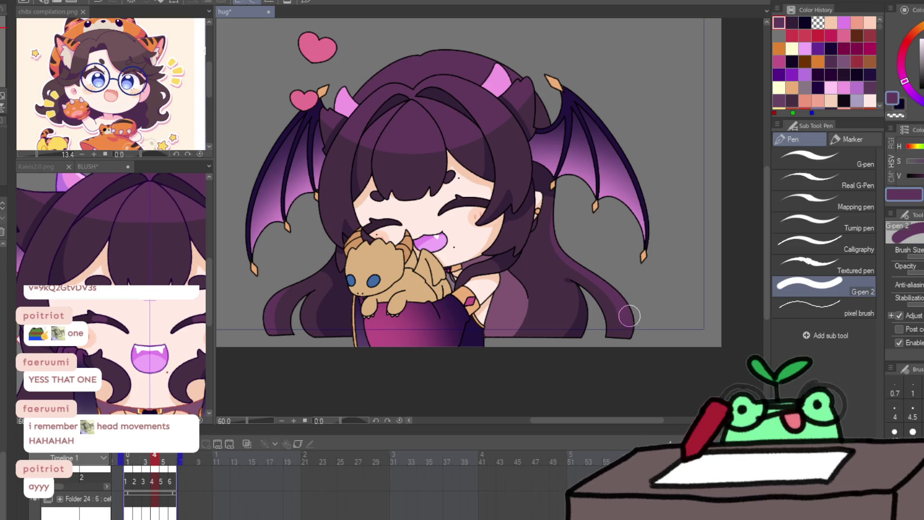
key(Left)
Step: Compare frames 5 and 6 with their neighbours, wrapping to frame 1 and back to 6
key(Right)
key(Right)
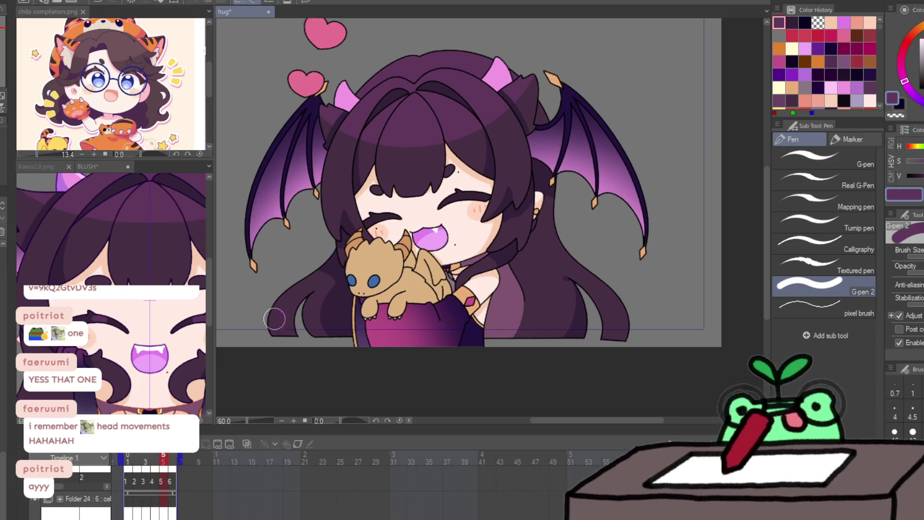
key(Left)
key(Right)
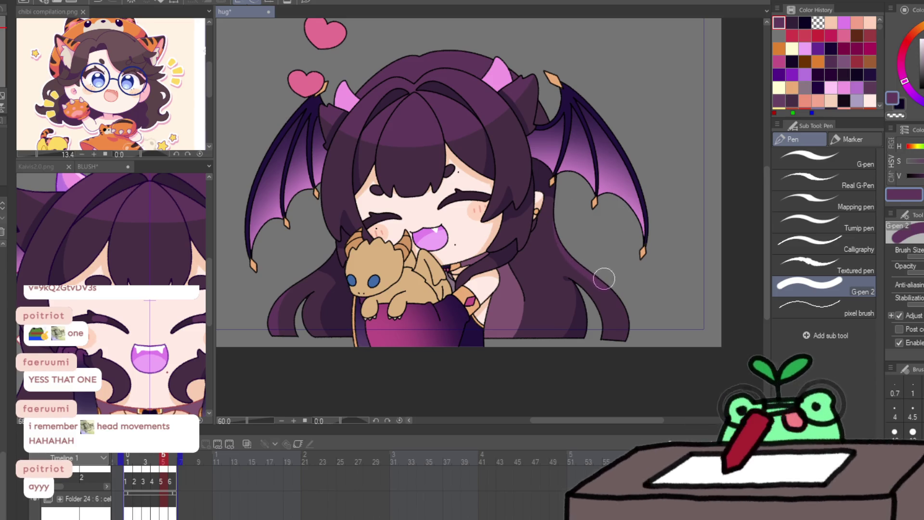
key(Left)
key(Right)
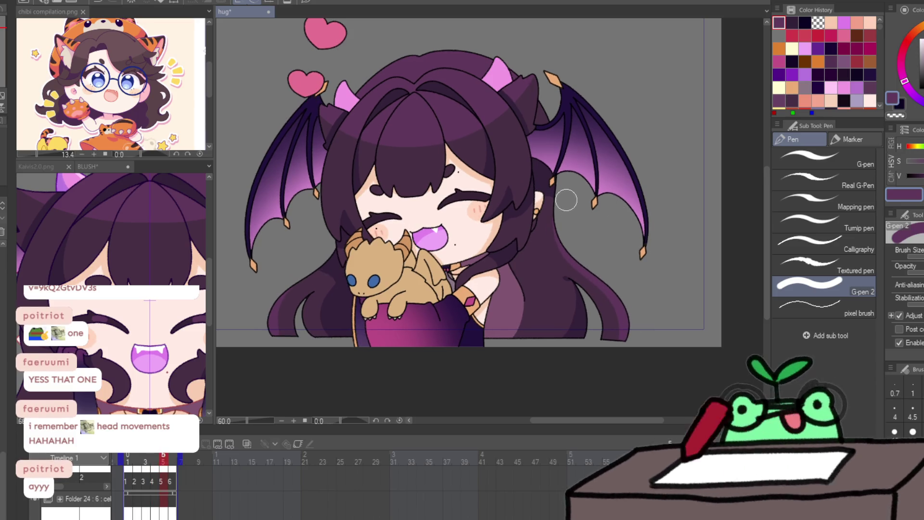
key(Right)
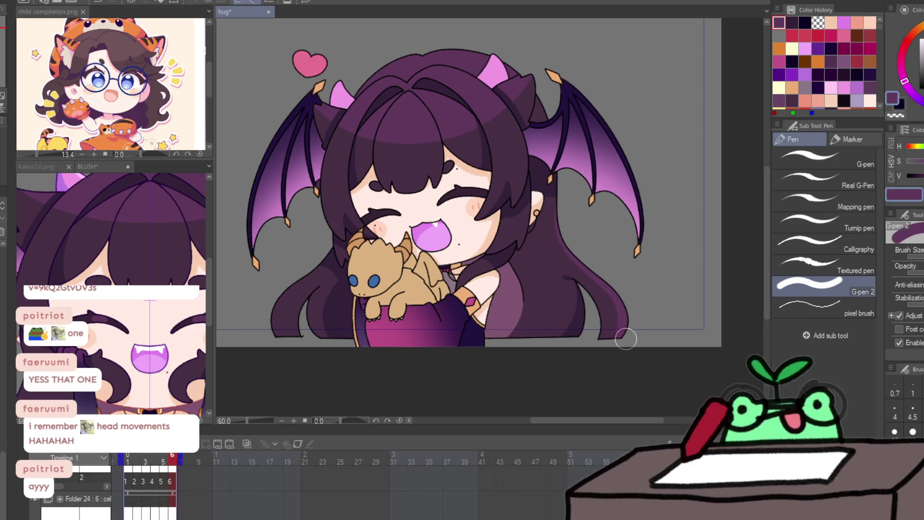
key(Right)
key(Left)
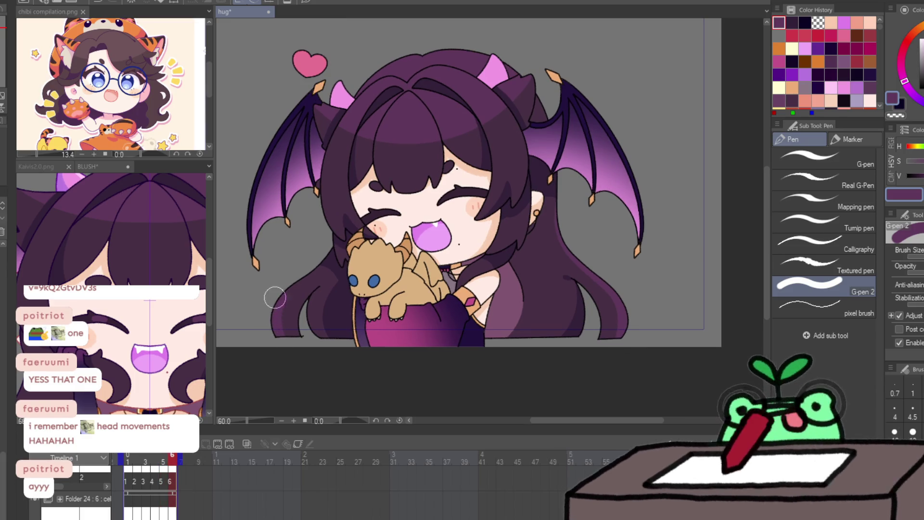
key(Right)
key(Left)
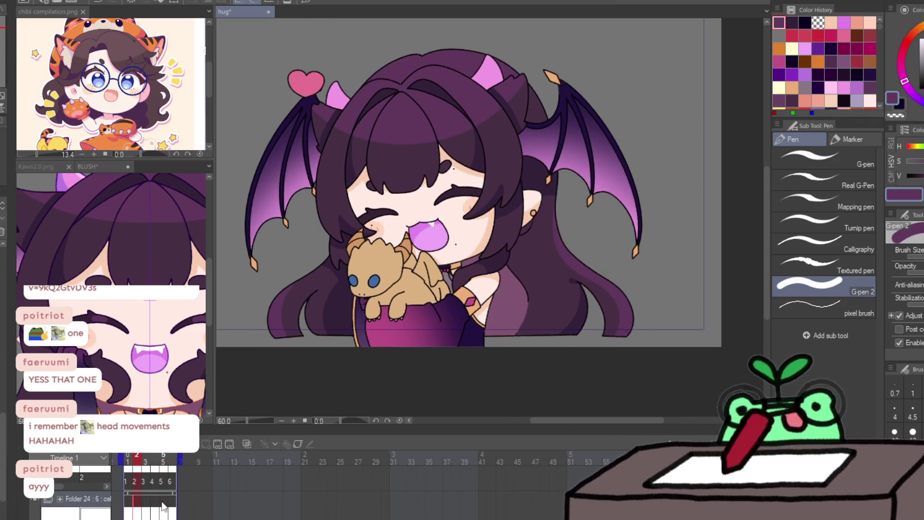
Step: Zoom in on the face, switch to the Pencil, and enlarge its brush size
key(/)
click(453, 192)
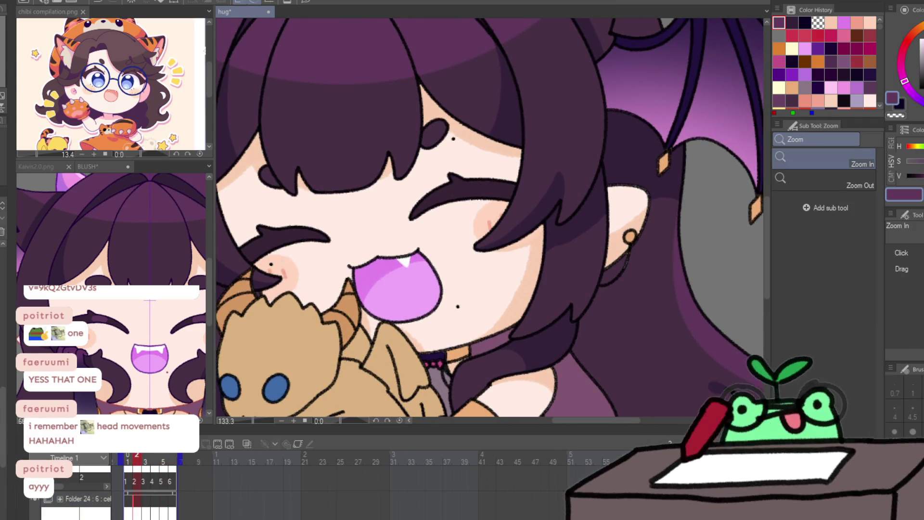
key(Left)
key(p)
ctrl+alt+drag(453, 176, 481, 182)
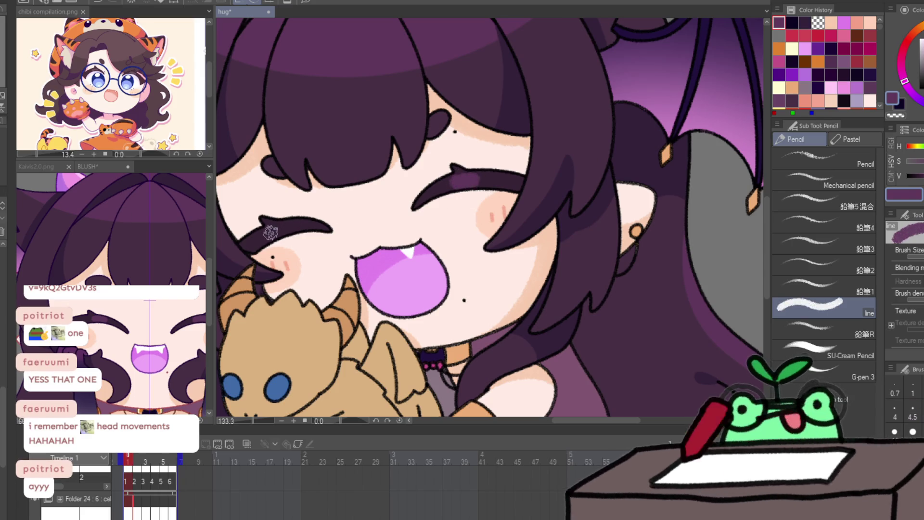
Step: Paint lighter purple highlights on the closed eye lines of frames 2 and 4
key(Right)
key(Left)
key(Right)
mouse_move(454, 190)
mouse_down()
mouse_move(472, 189)
mouse_move(474, 206)
mouse_up()
key(Right)
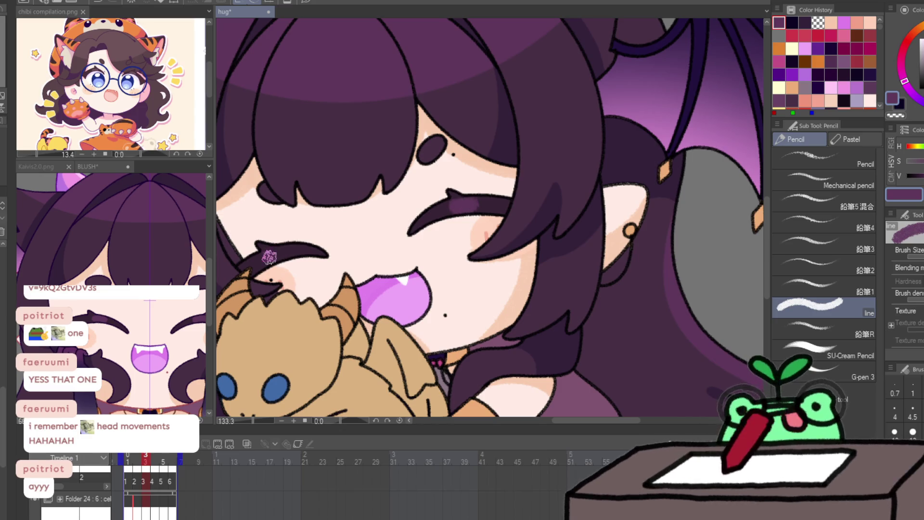
key(Right)
drag(281, 262, 294, 259)
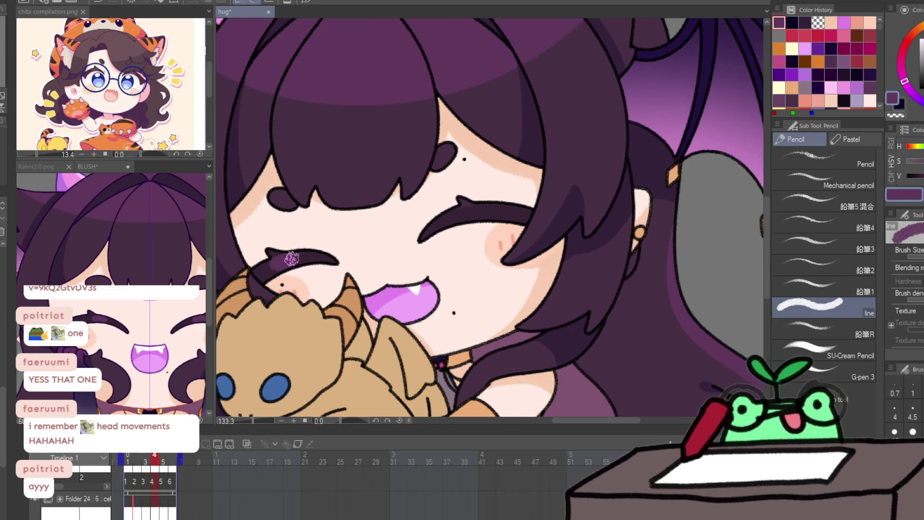
key(Left)
key(Right)
alt+click(479, 215)
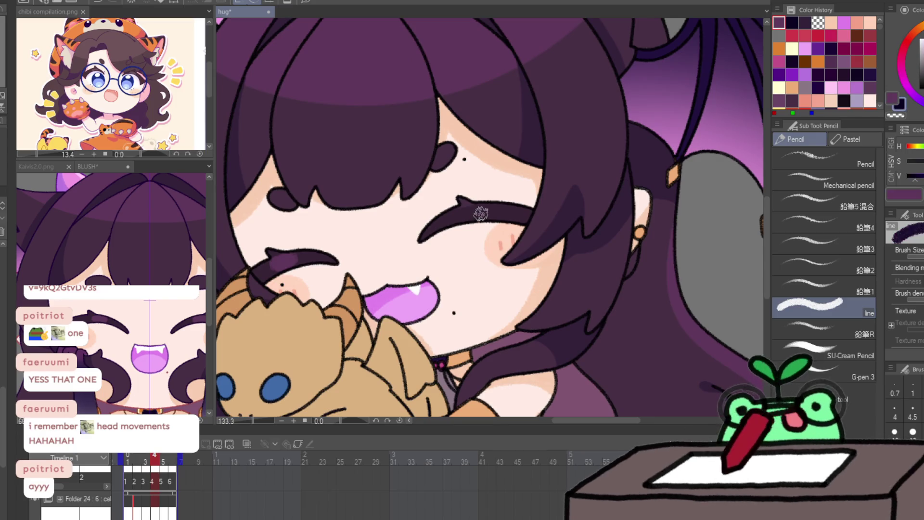
drag(466, 214, 510, 211)
Step: Step through frames 5, 6 and back to 1, zoom out, and play the loop
key(Right)
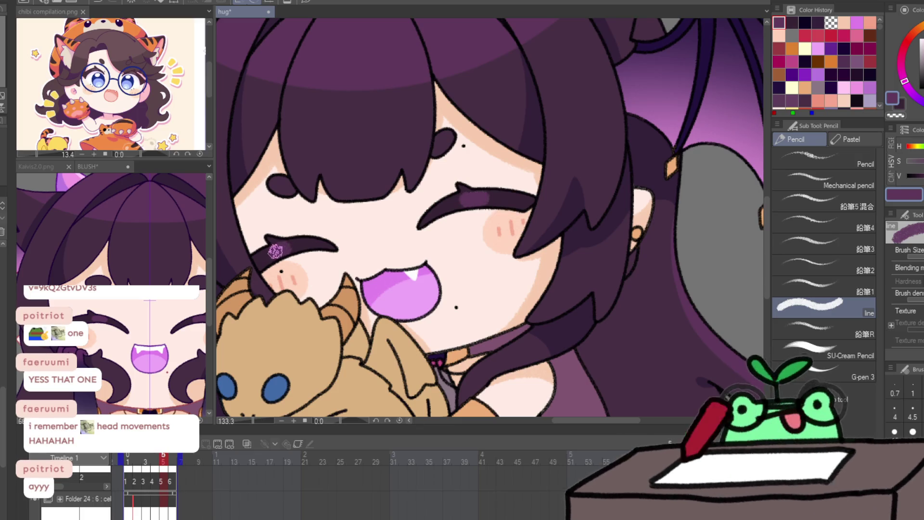
key(Right)
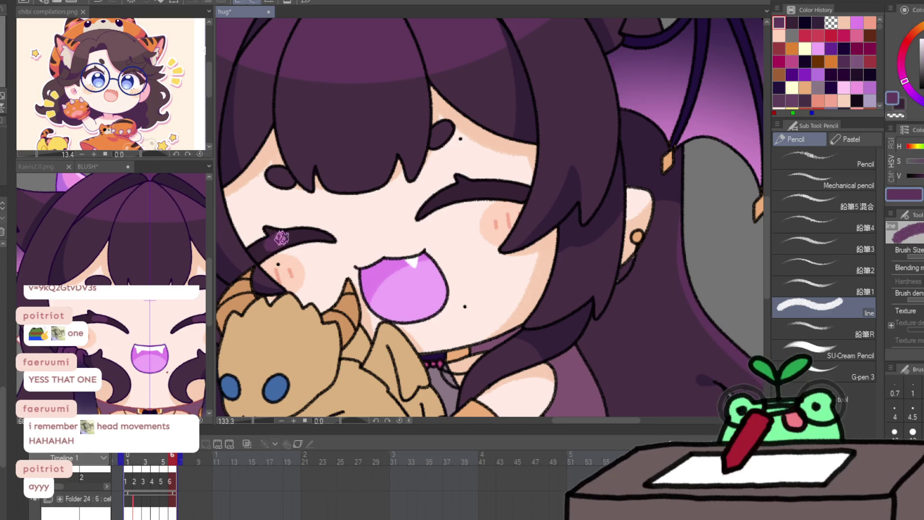
key(Right)
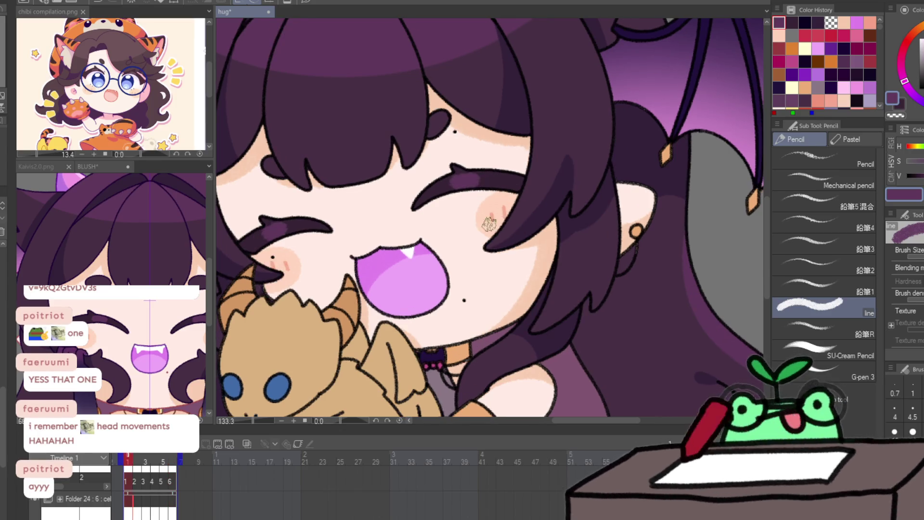
key(ctrl+0)
key(Return)
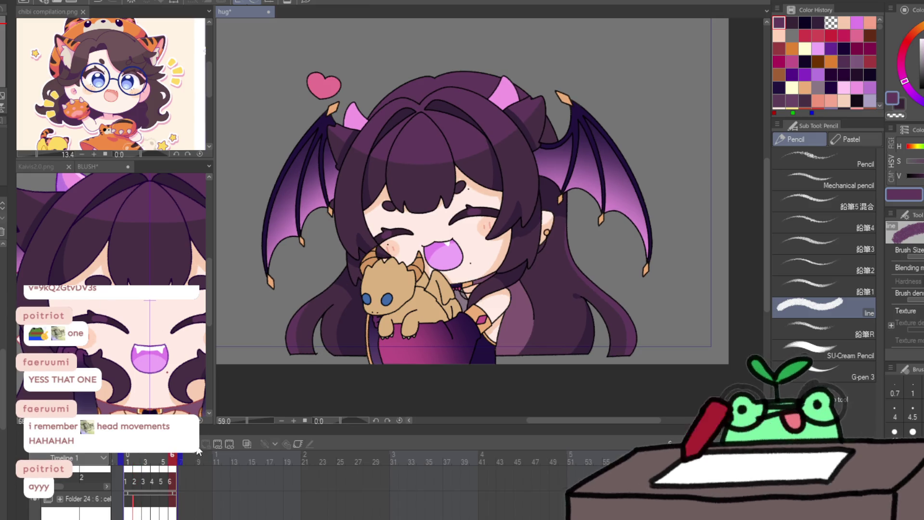
Step: Select the Folder 14 cel track in the Timeline panel
click(72, 498)
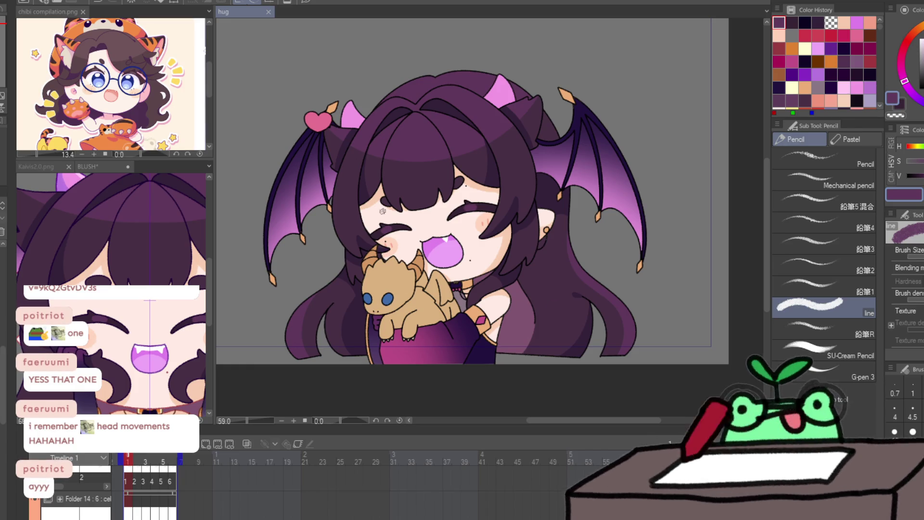
Step: Sample the horn colour from the reference and shade the left horn's edge in purple
scroll(88, 219, up, 3)
alt+click(77, 244)
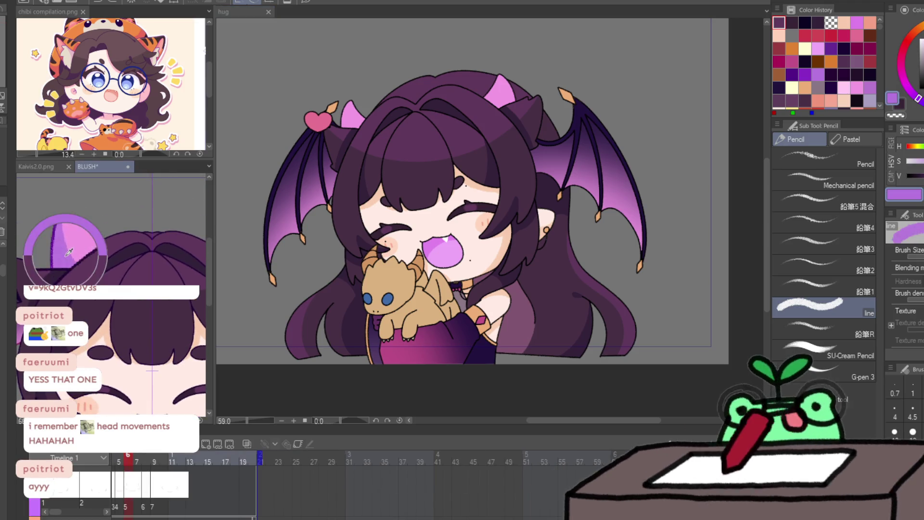
scroll(356, 110, up, 4)
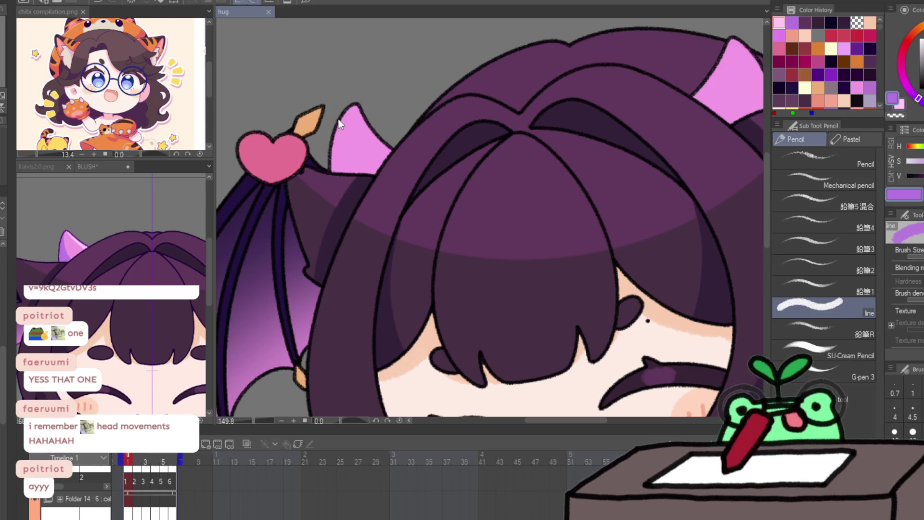
drag(351, 96, 337, 173)
key(ctrl+z)
mouse_move(351, 96)
mouse_down()
mouse_move(335, 173)
mouse_move(340, 126)
mouse_move(355, 104)
mouse_move(382, 147)
mouse_up()
Step: Add pink highlights along the right horn's edge, then zoom out to the whole character
alt+click(361, 109)
drag(637, 146, 507, 202)
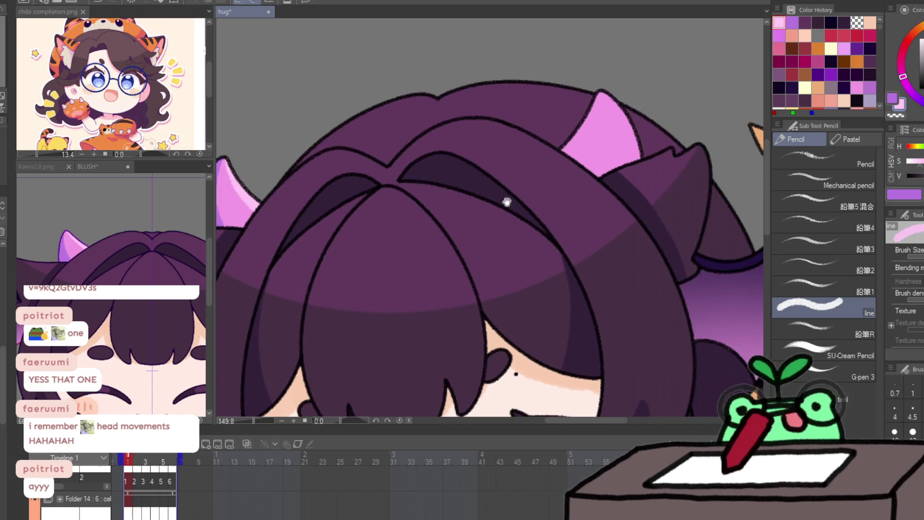
mouse_move(560, 151)
mouse_down()
mouse_move(588, 98)
mouse_move(561, 155)
mouse_up()
drag(601, 89, 625, 159)
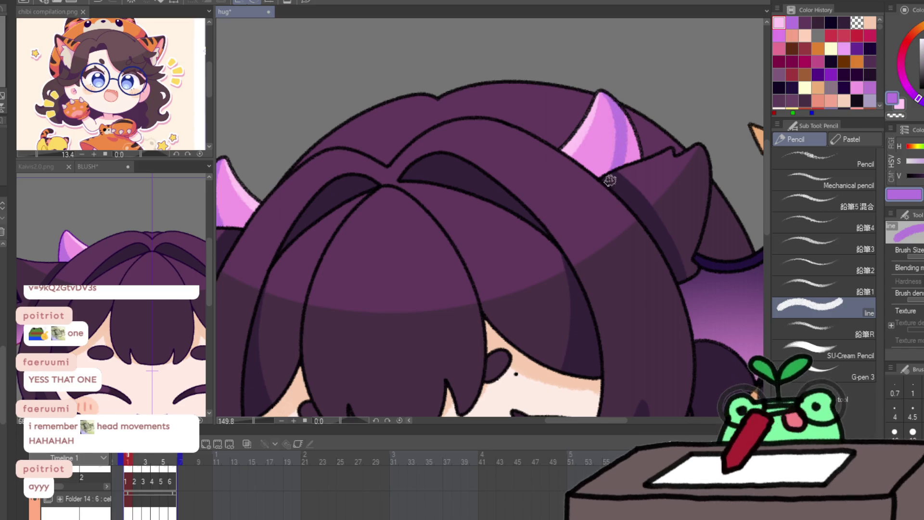
mouse_move(736, 224)
mouse_down()
mouse_move(698, 224)
mouse_move(749, 179)
mouse_up()
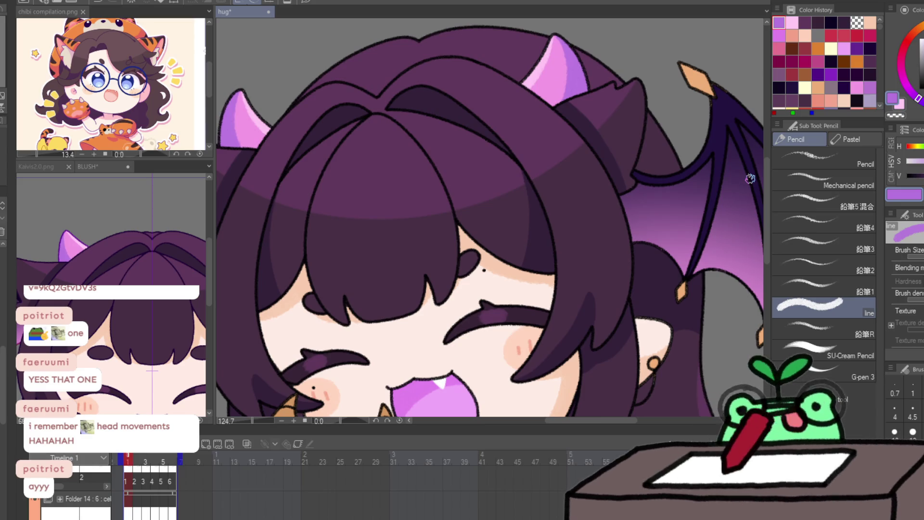
Step: Flick between frames 2 and 3 to compare horn positions, then rectangle-select the left horn area
key(period)
key(k)
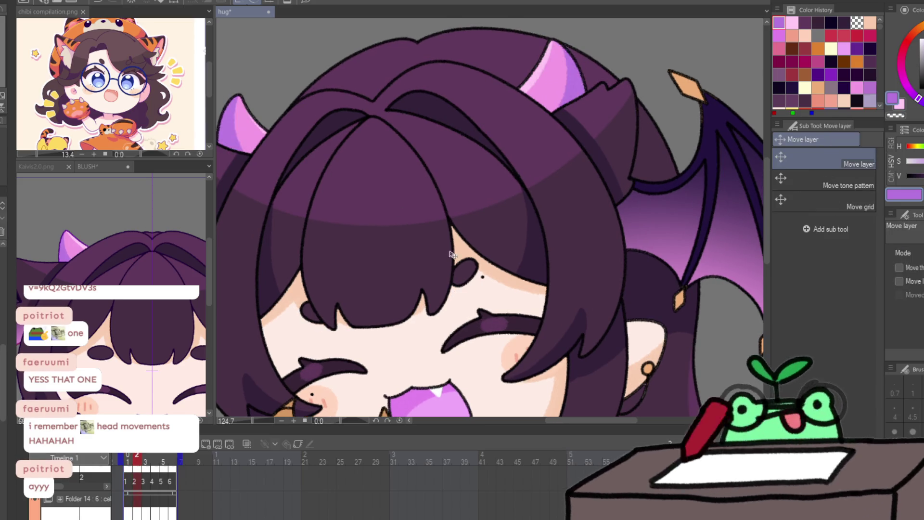
key(comma)
key(period)
key(period)
key(comma)
key(period)
key(comma)
key(period)
key(comma)
key(period)
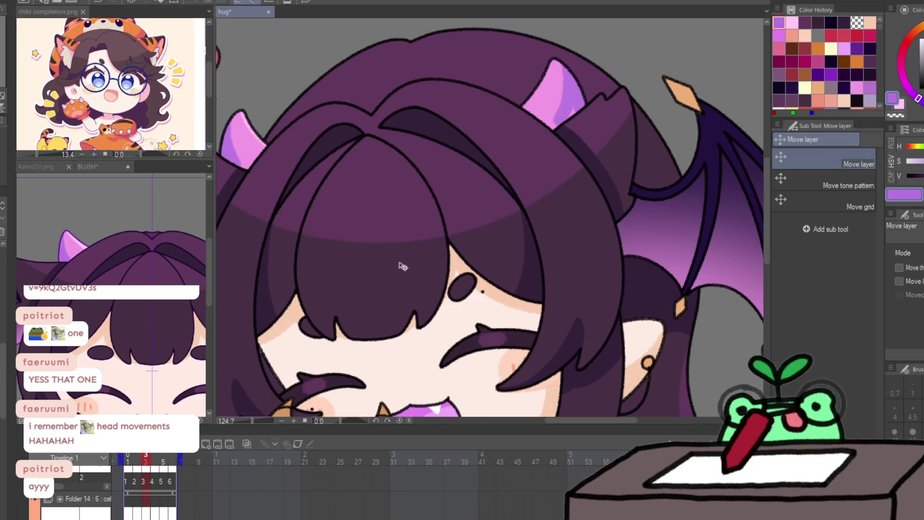
key(comma)
key(period)
key(comma)
key(comma)
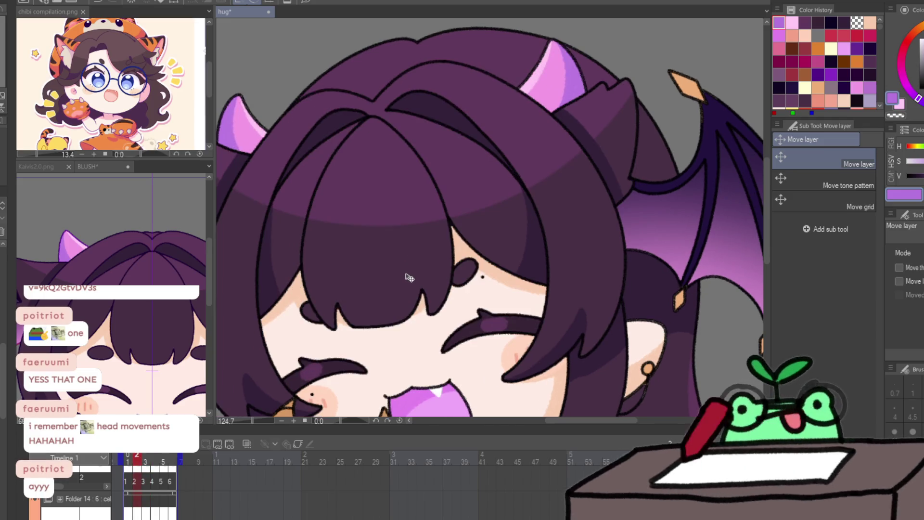
key(period)
key(period)
key(comma)
key(period)
key(period)
key(comma)
key(comma)
key(period)
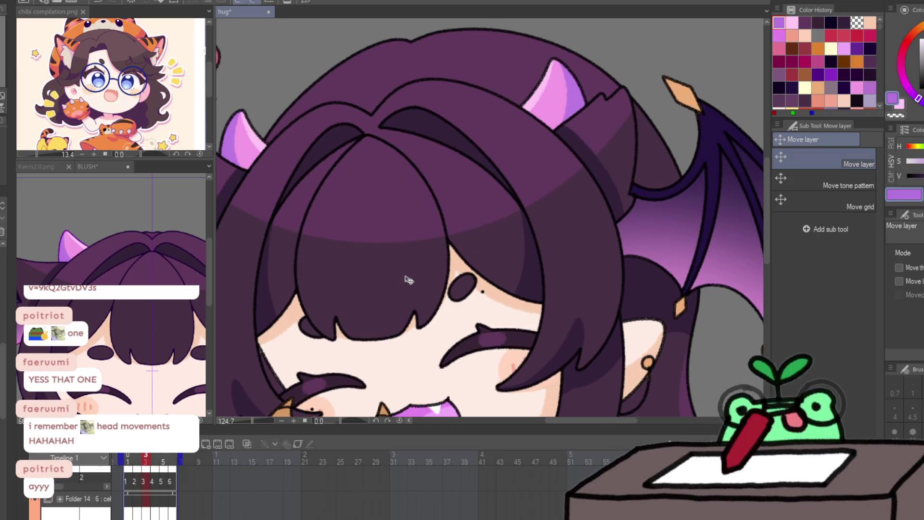
key(m)
drag(258, 89, 389, 240)
Step: Transform the horn area on frame 3, then shift the head top up and right on frame 4
key(ctrl+t)
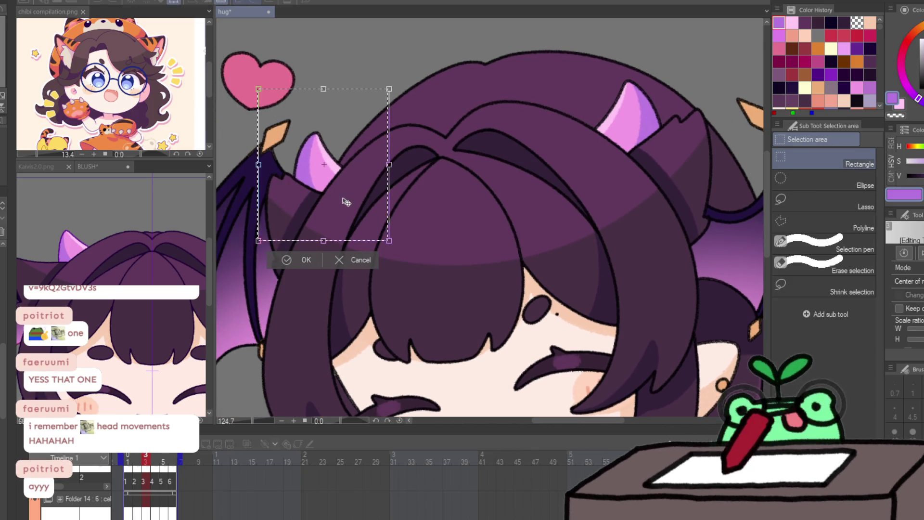
click(301, 260)
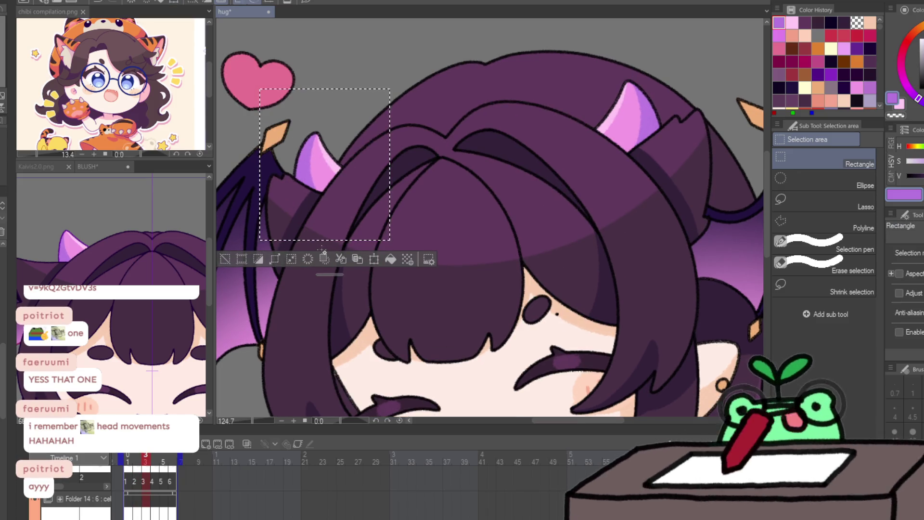
key(period)
key(ctrl+d)
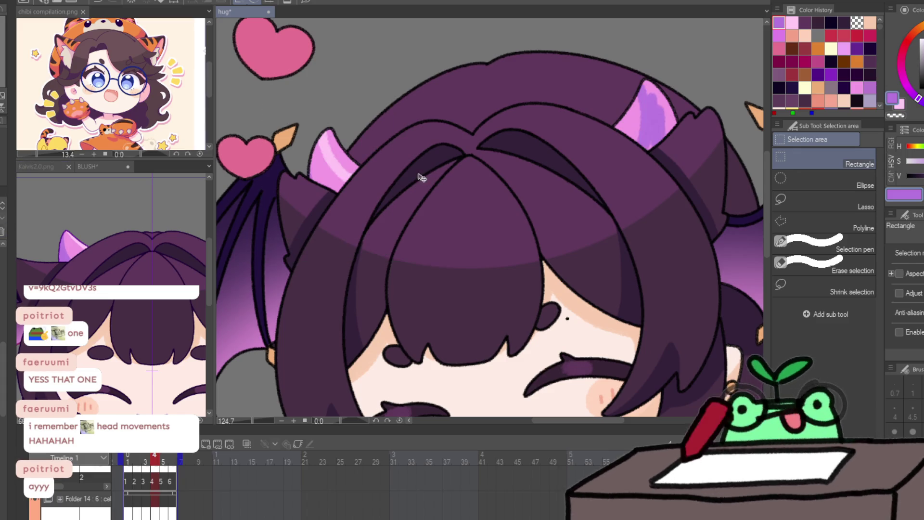
key(ctrl+t)
drag(432, 183, 434, 176)
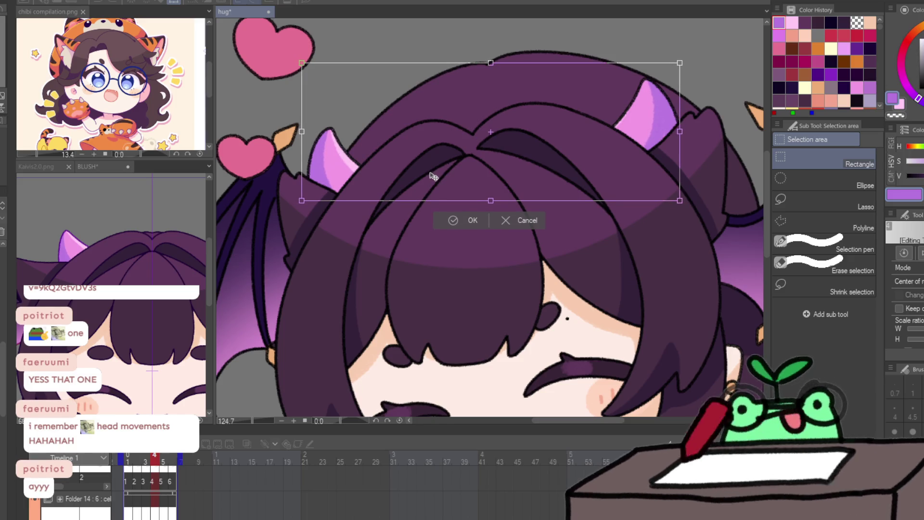
key(Return)
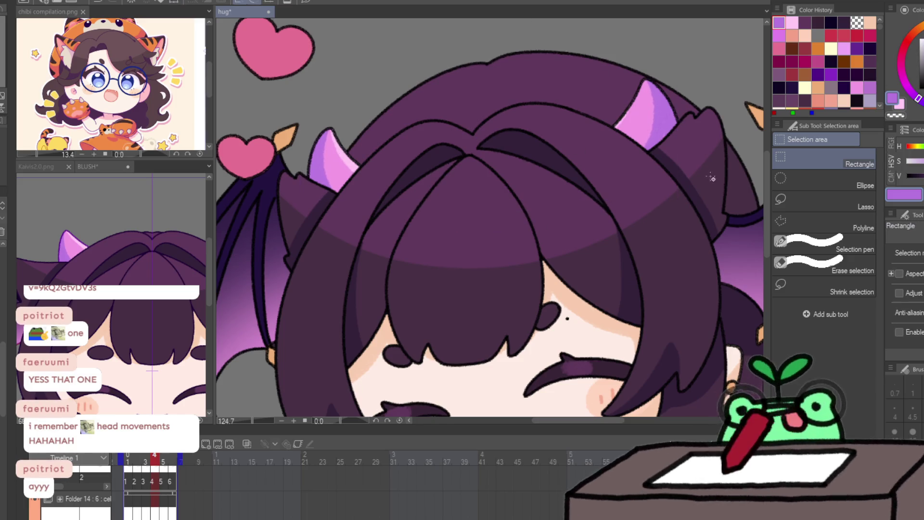
Step: Adjust the right horn area, then raise the top of the hair slightly
drag(731, 201, 532, 20)
key(ctrl+t)
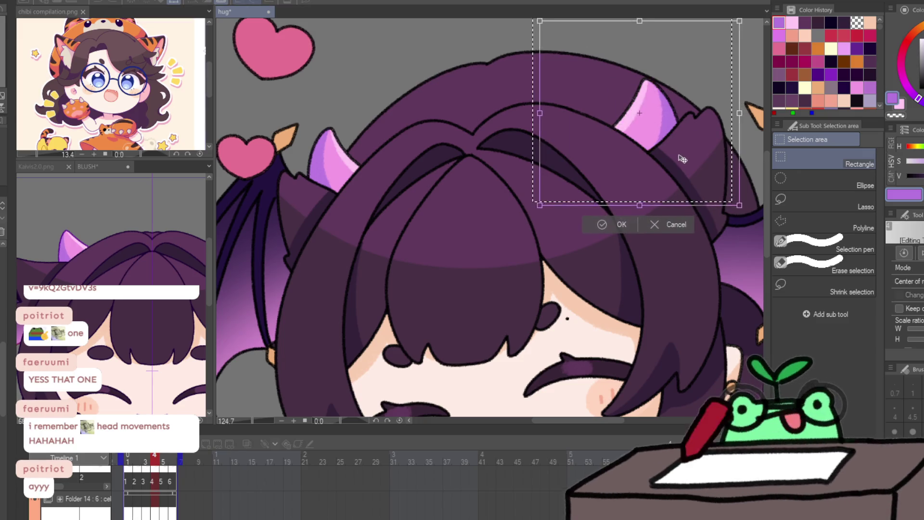
key(Return)
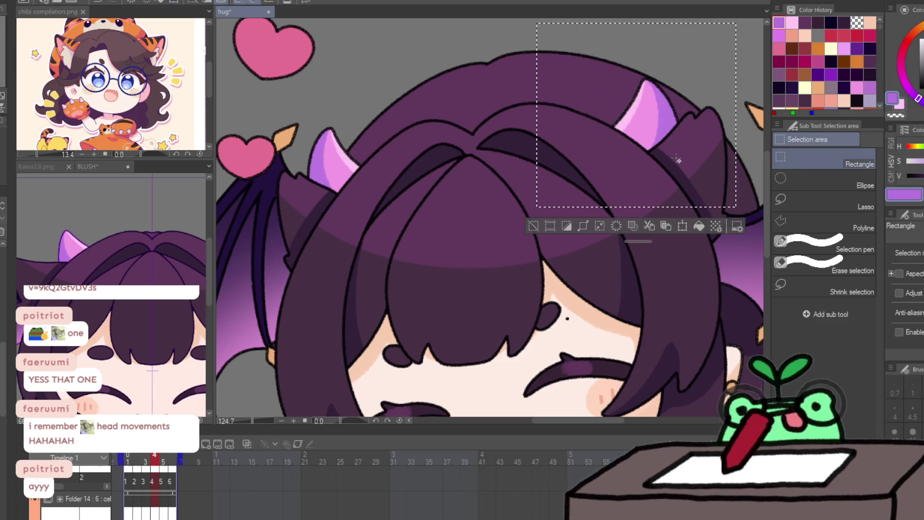
key(ctrl+d)
key(ctrl+z)
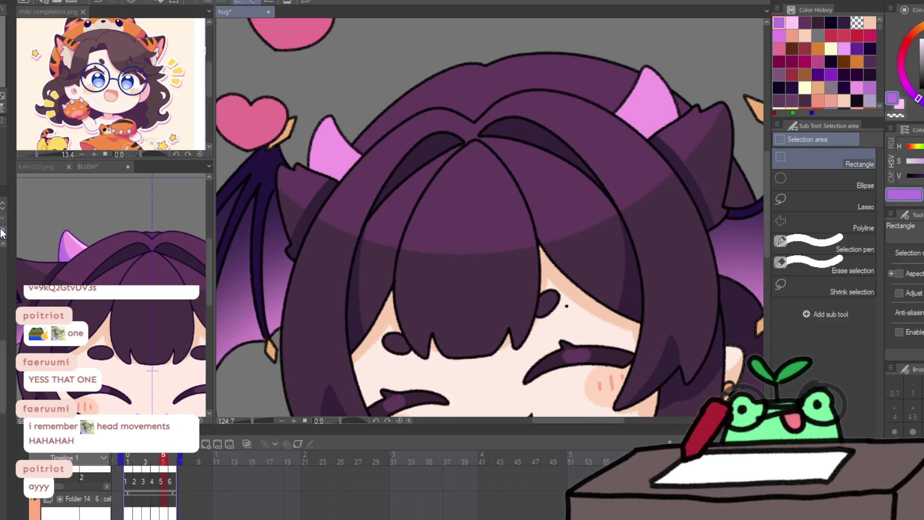
key(ctrl+z)
key(ctrl+t)
drag(510, 174, 510, 162)
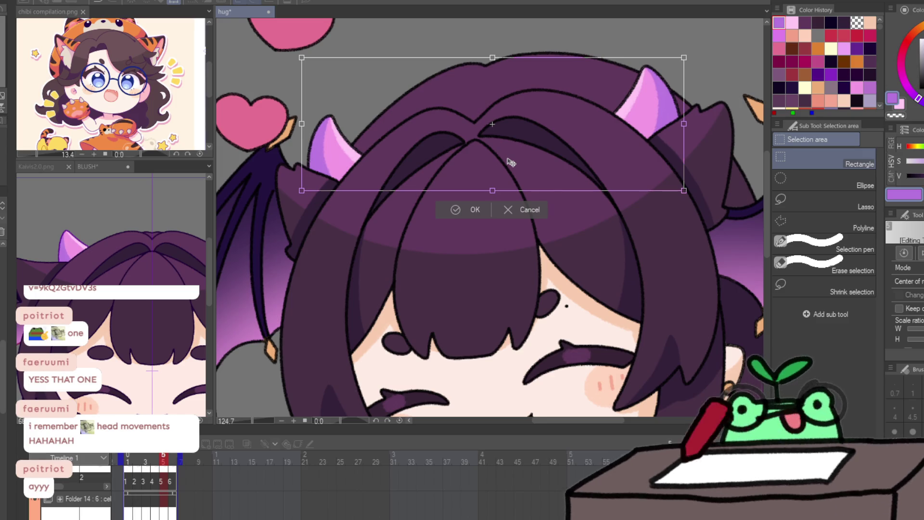
key(Return)
Step: On frame 6, nudge the horns and hair slightly right and adjust the right horn
key(Right)
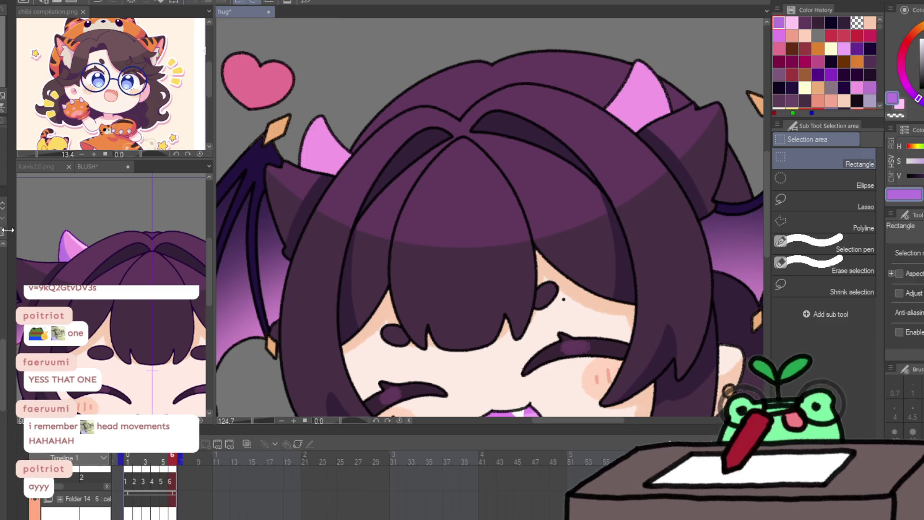
key(ctrl+t)
drag(419, 154, 424, 152)
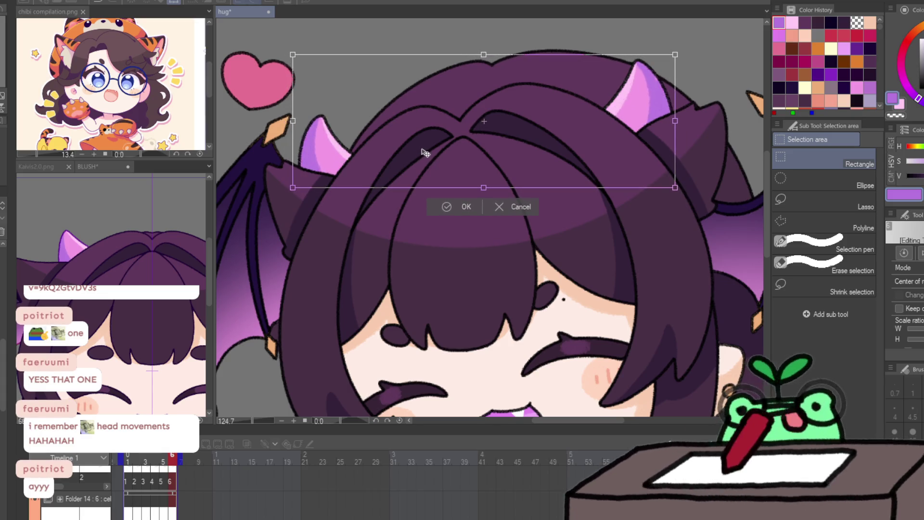
key(Return)
drag(562, 25, 700, 172)
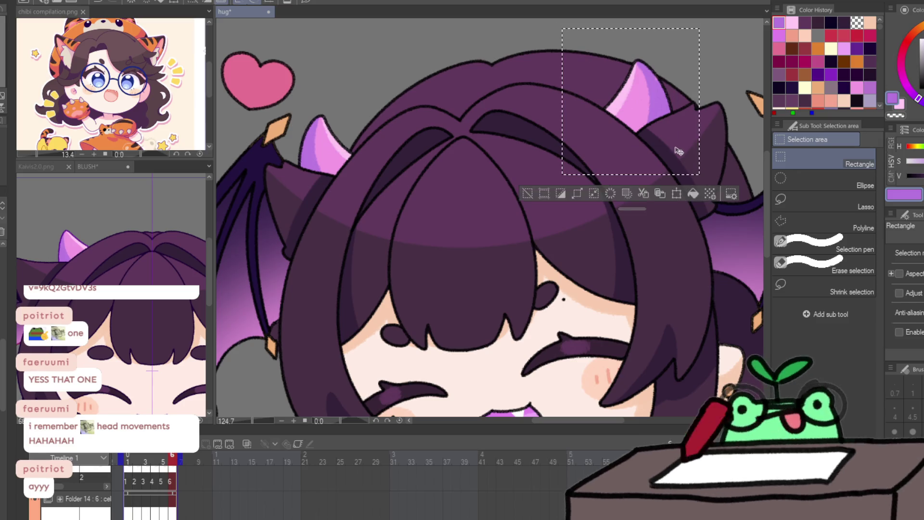
key(ctrl+t)
click(607, 190)
scroll(438, 280, down, 3)
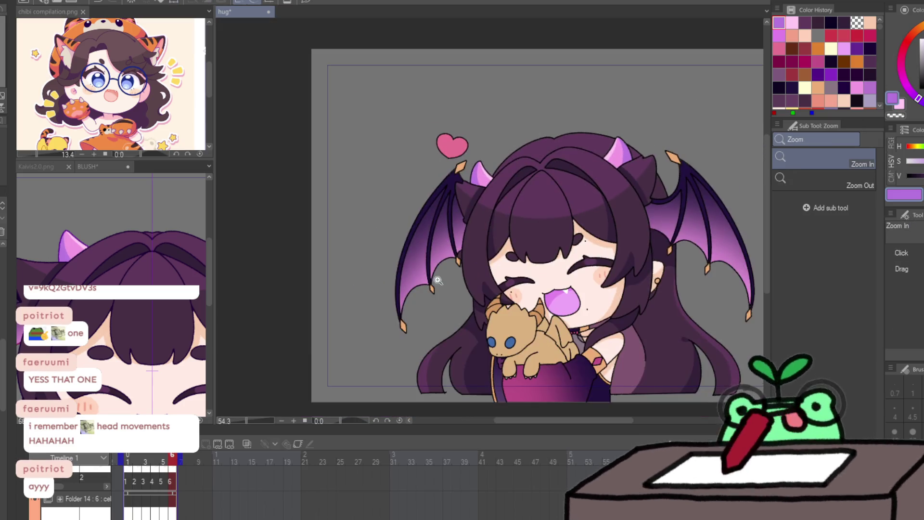
Step: Play the hug loop, stop it, zoom in on the dragon, and return to frame 1
key(space)
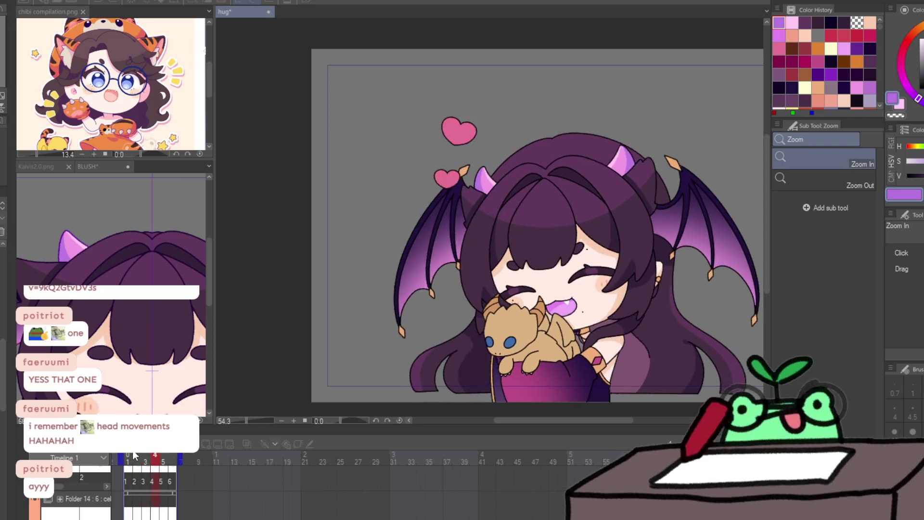
key(space)
scroll(544, 370, up, 4)
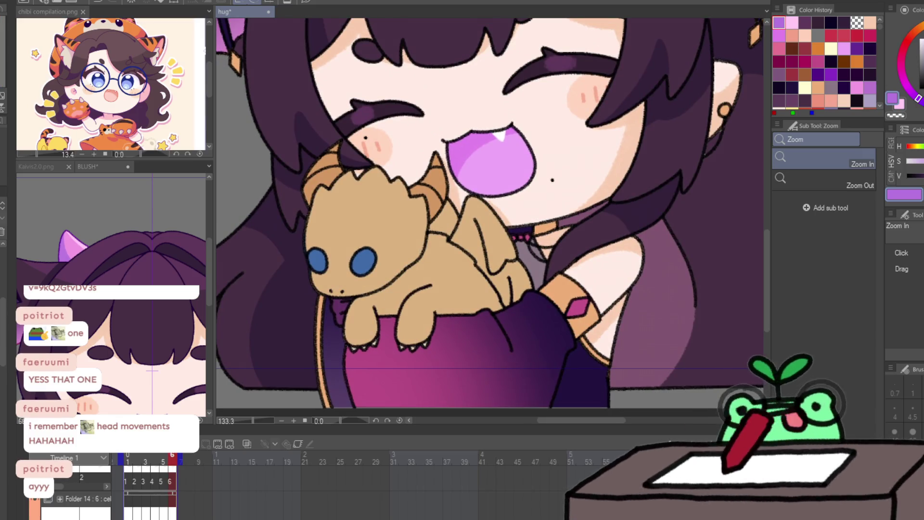
key(space)
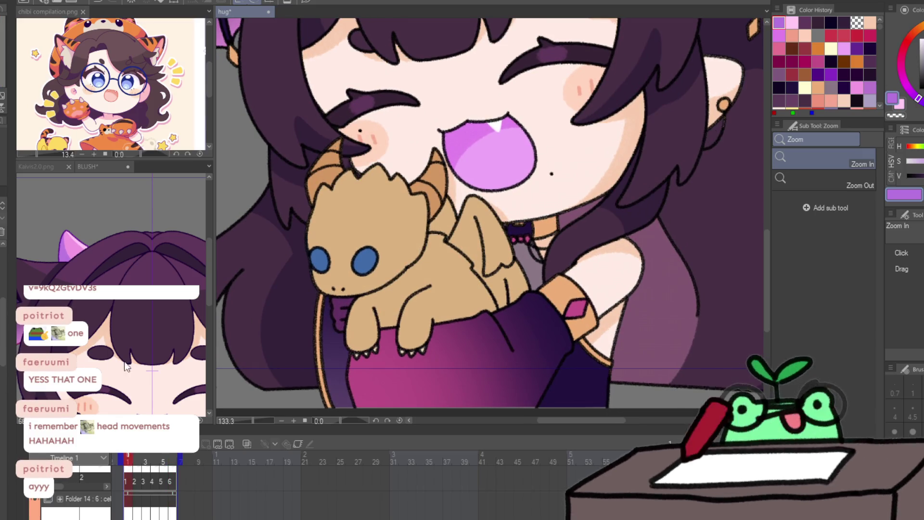
Step: With the Pencil, sample orange and cream colours from the BLUSH reference canvas
click(125, 366)
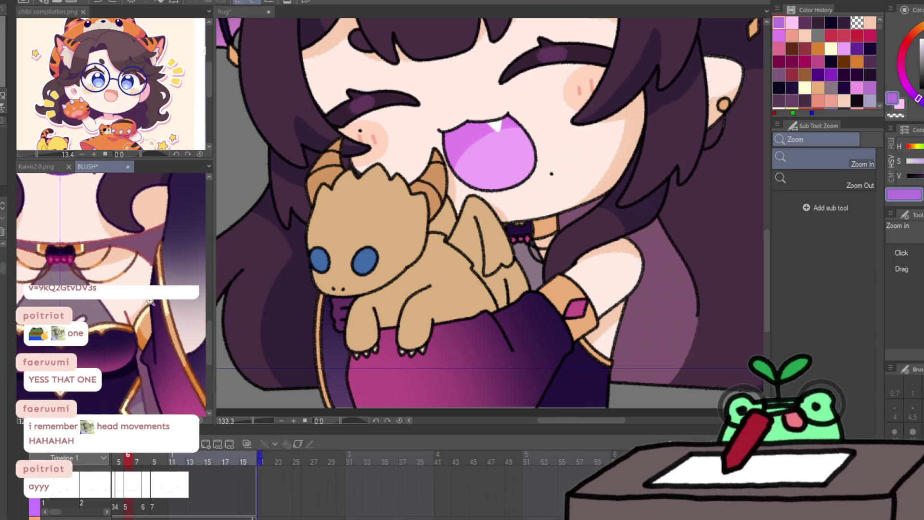
key(p)
alt+click(141, 322)
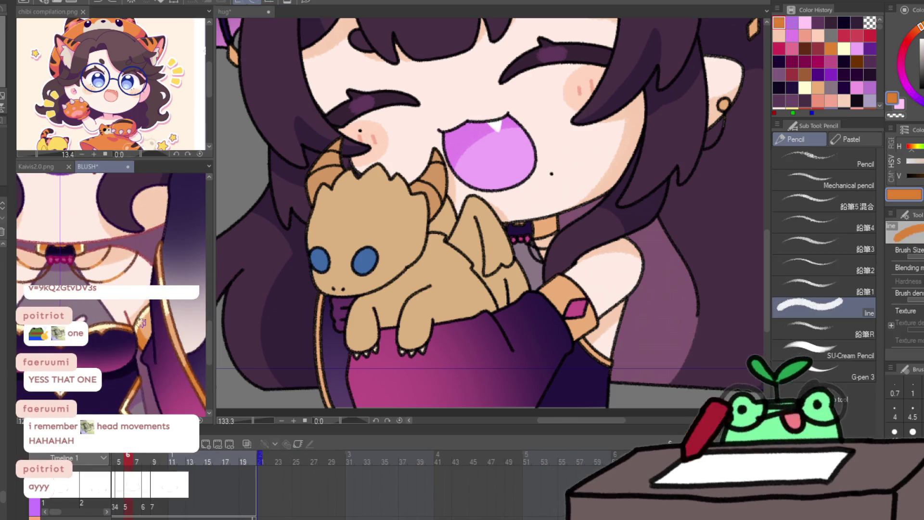
alt+click(141, 322)
click(551, 288)
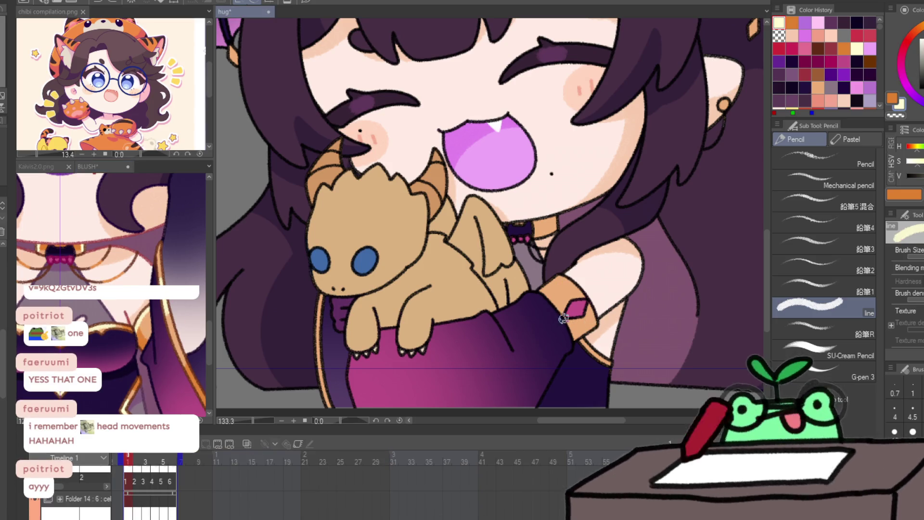
Step: Paint the sleeve cuff orange on the first two animation frames
drag(558, 318, 590, 332)
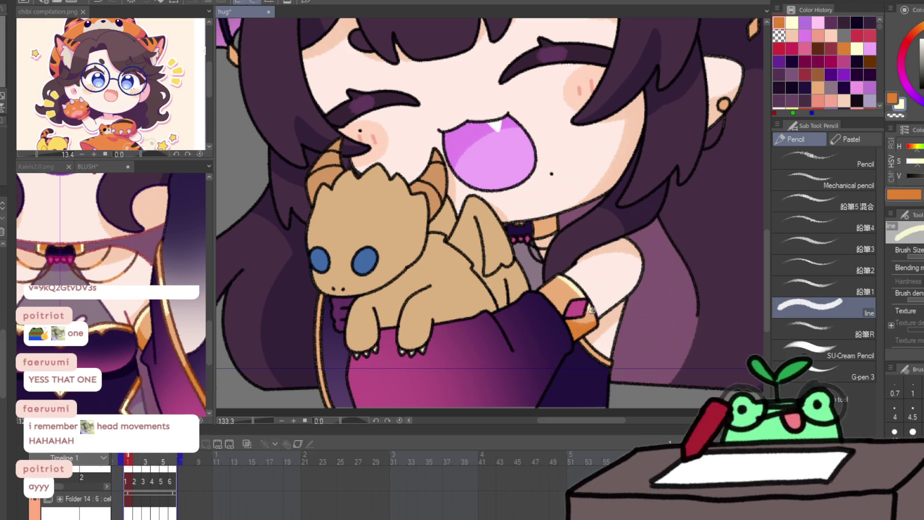
key(Right)
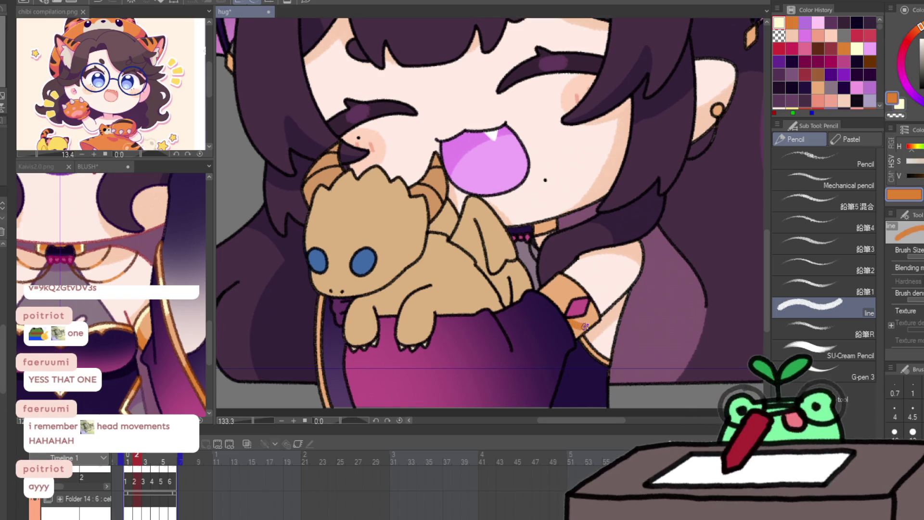
drag(568, 320, 583, 329)
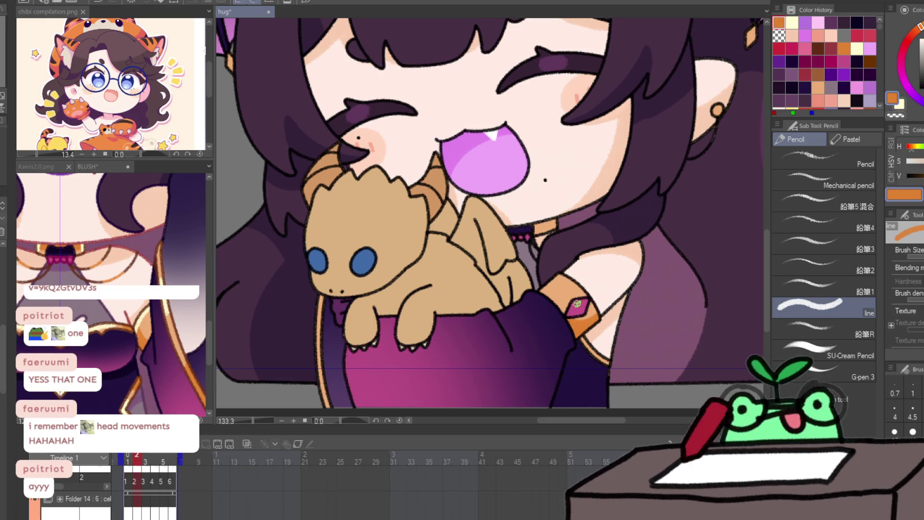
key(x)
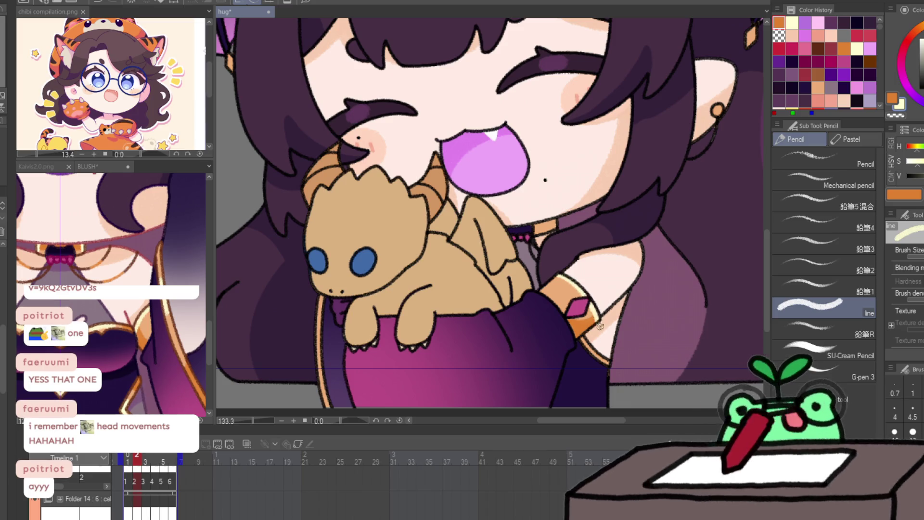
key(x)
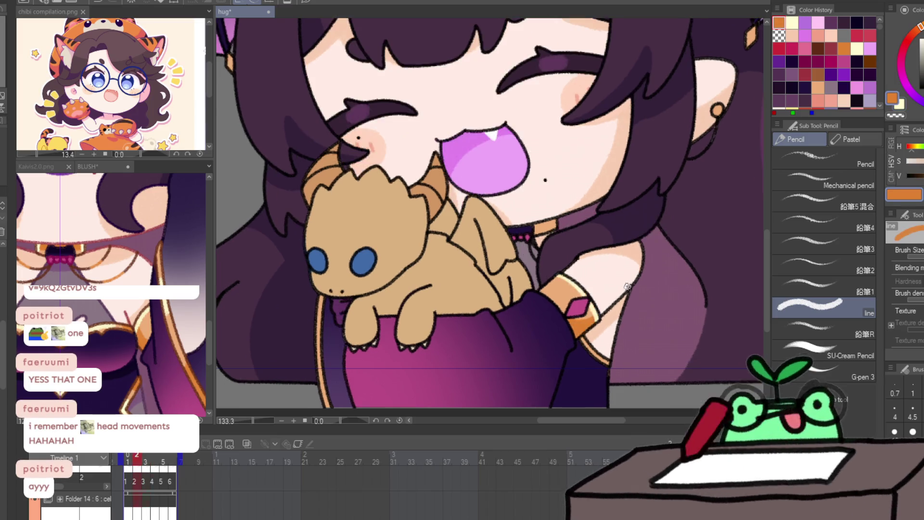
key(period)
key(x)
Step: Add cream highlights and small orange strokes to the cuff on frames 3 and 4
drag(563, 273, 597, 320)
key(period)
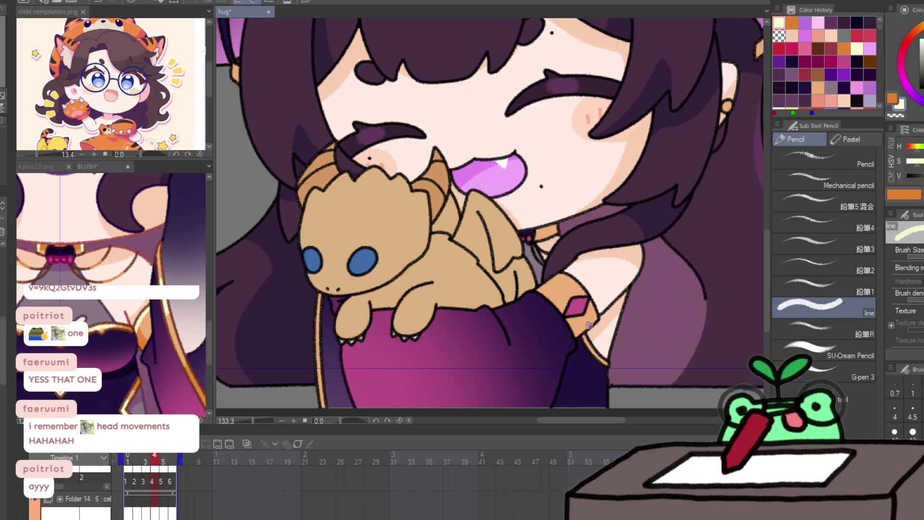
key(x)
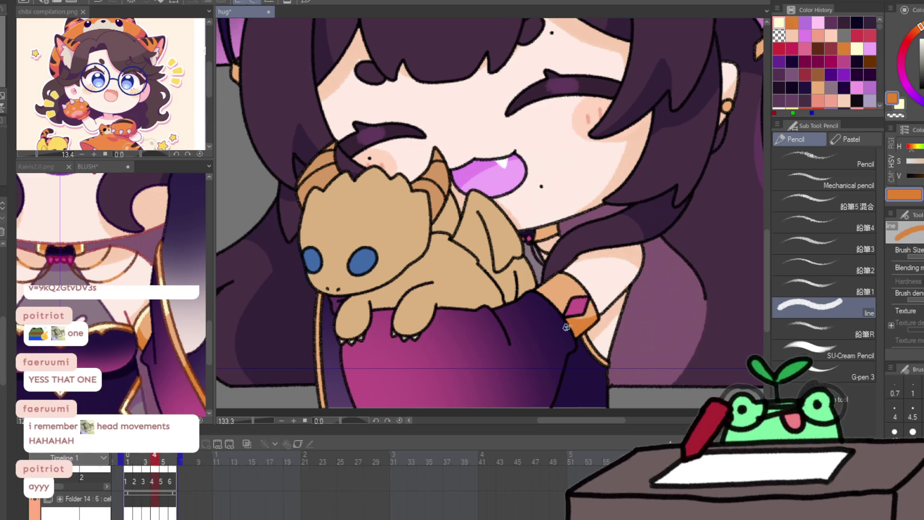
drag(567, 327, 570, 331)
key(x)
drag(558, 270, 599, 322)
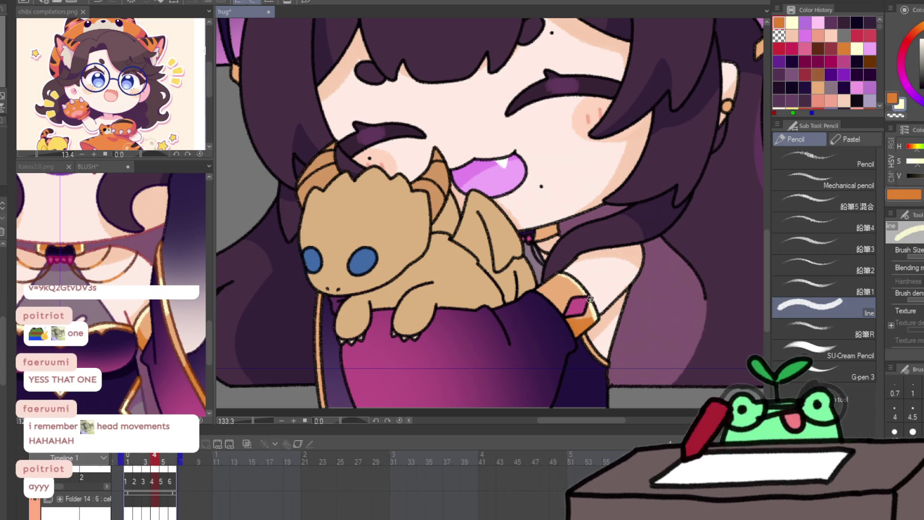
key(Right)
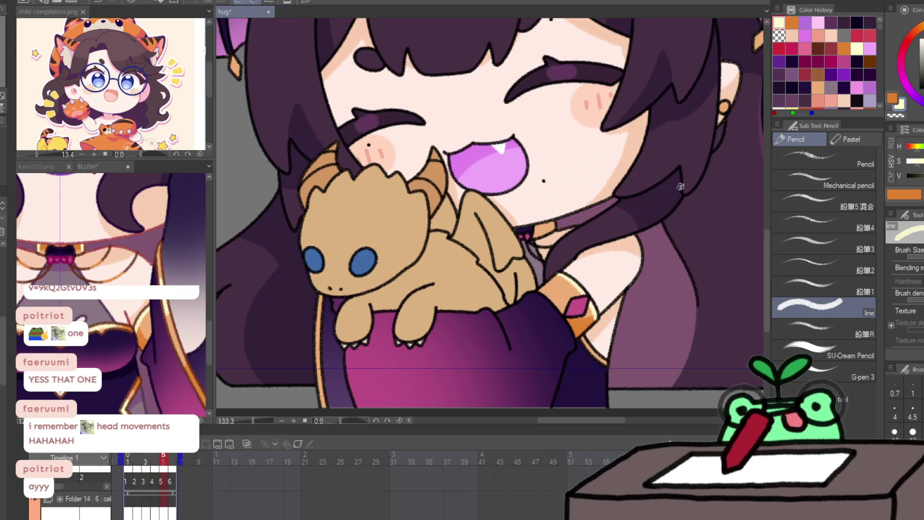
mouse_move(124, 453)
mouse_down()
mouse_move(159, 453)
mouse_move(127, 454)
mouse_up()
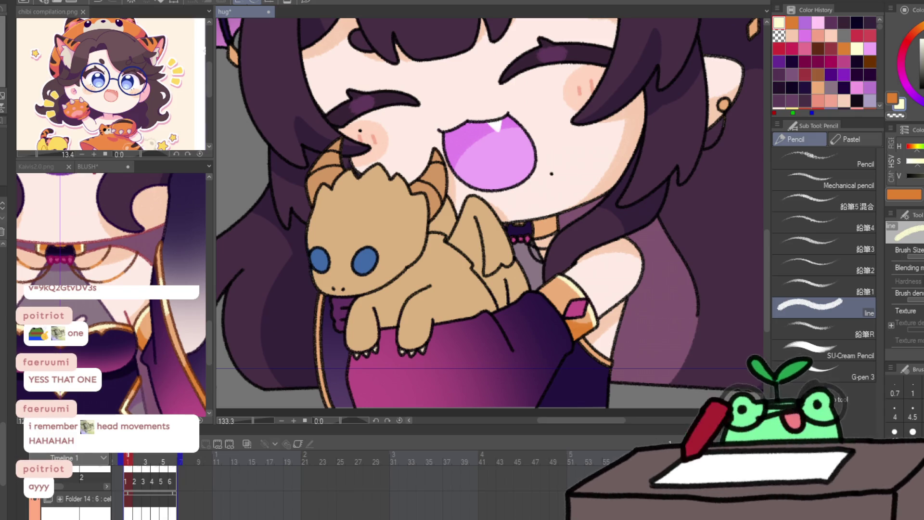
Step: Colour the collar trim orange and touch up the cuff on the early frames
mouse_move(532, 218)
mouse_down()
mouse_move(539, 220)
mouse_move(515, 226)
mouse_move(557, 223)
mouse_up()
key(x)
key(x)
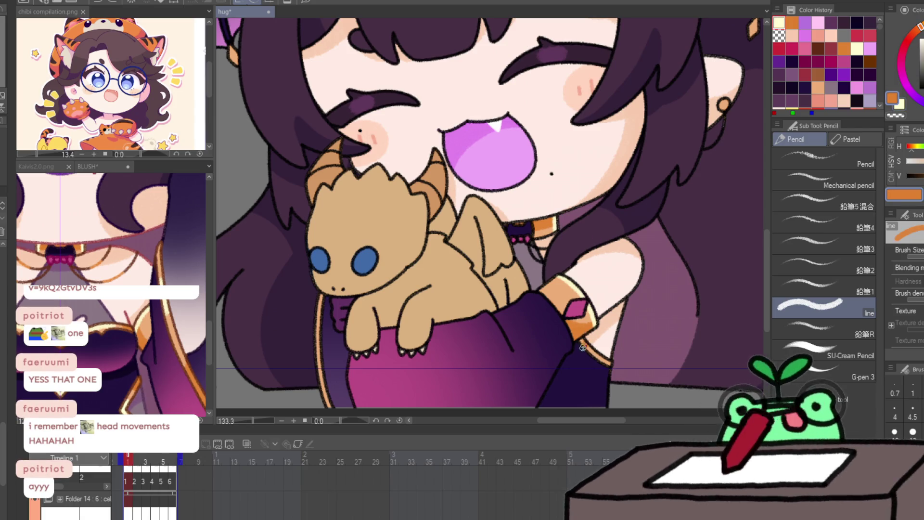
drag(583, 349, 581, 339)
key(x)
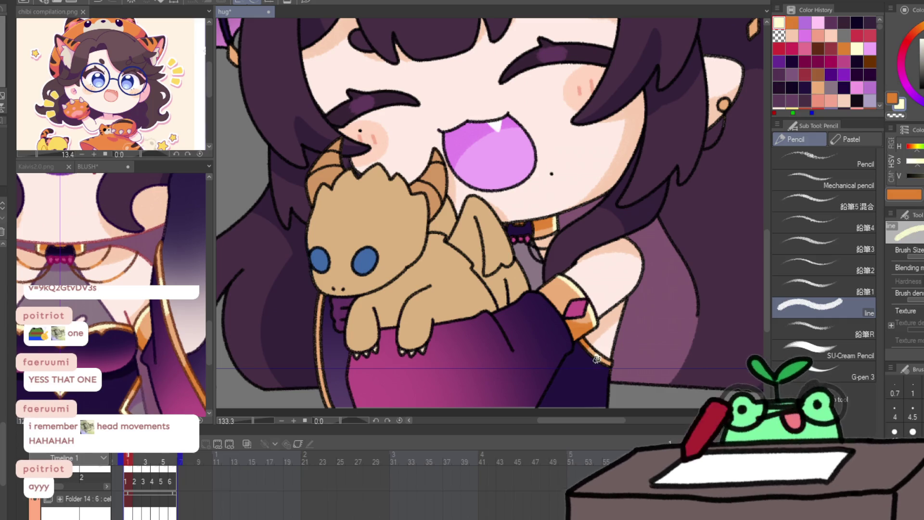
key(Right)
key(x)
mouse_move(588, 343)
mouse_down()
mouse_move(580, 342)
mouse_move(597, 349)
mouse_up()
key(x)
key(x)
drag(529, 229, 557, 222)
key(Right)
key(x)
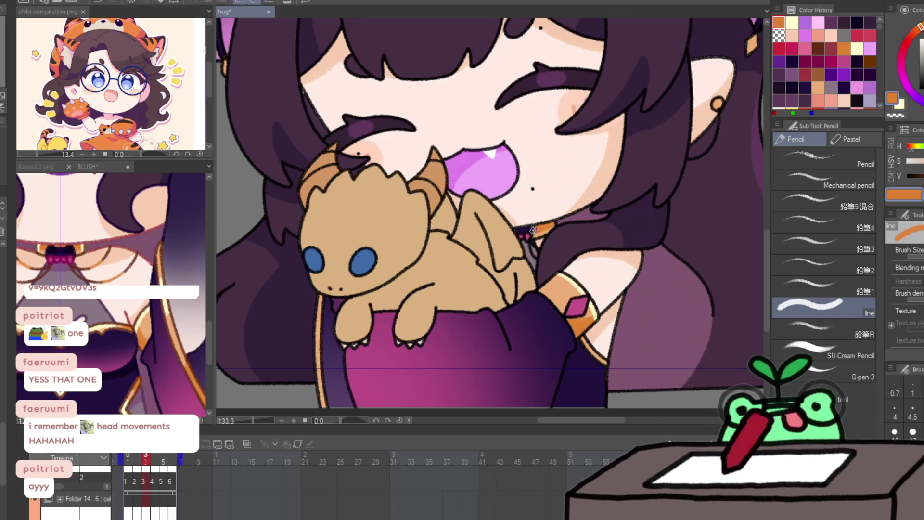
key(x)
key(x)
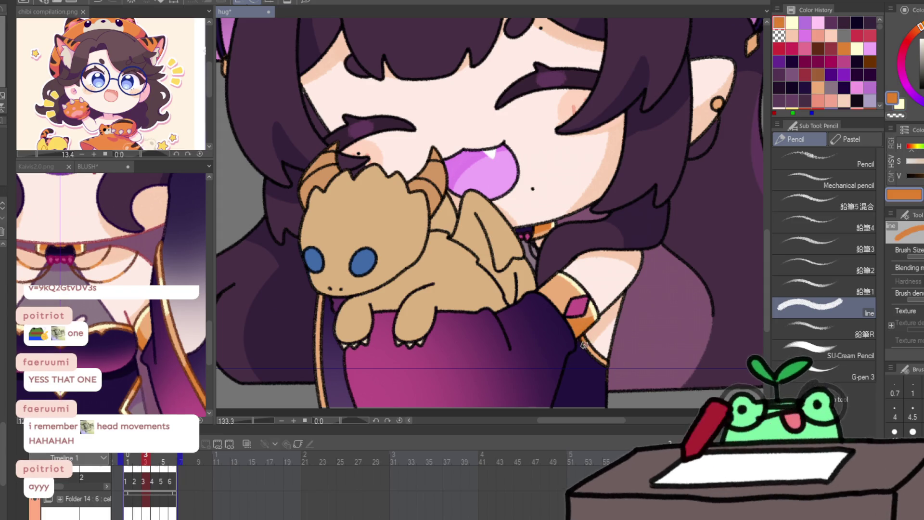
drag(582, 340, 588, 341)
key(x)
key(Right)
Step: Paint the collar orange and add cuff strokes on frames 4 through 6
key(x)
drag(537, 231, 559, 222)
key(x)
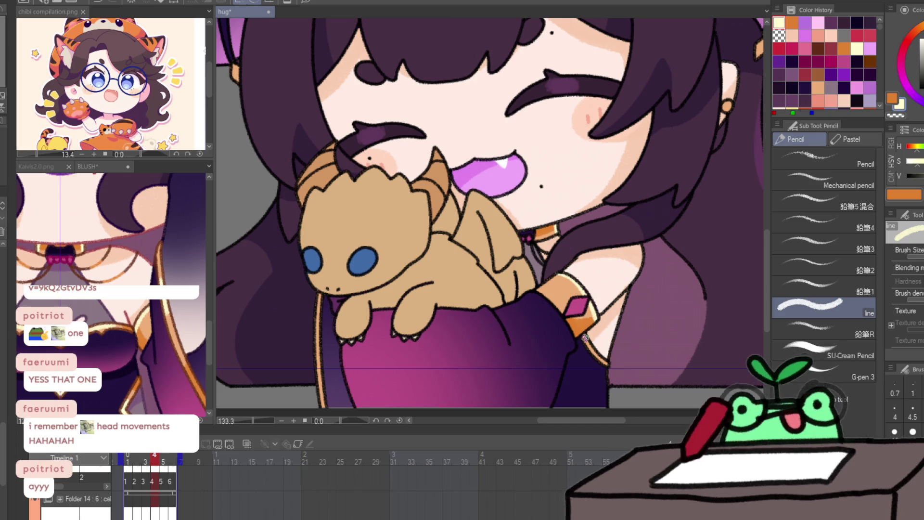
key(x)
key(x)
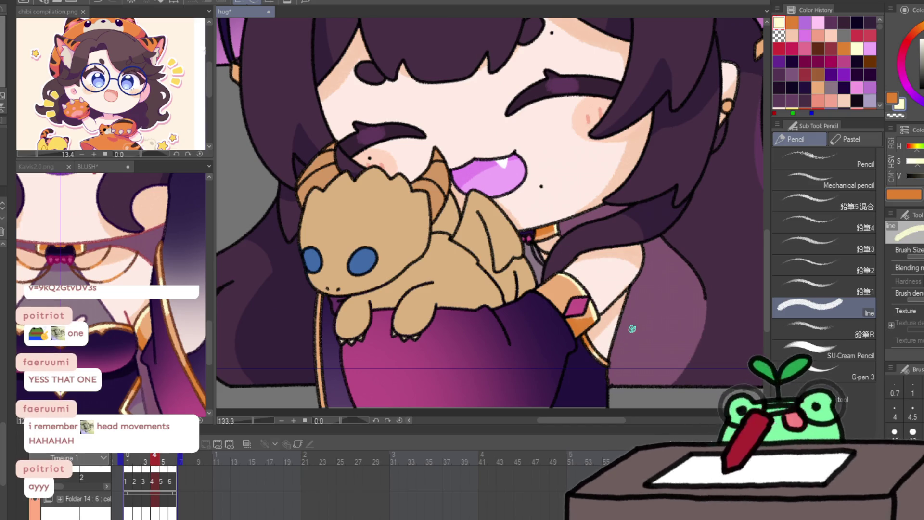
key(Right)
key(x)
drag(527, 232, 554, 220)
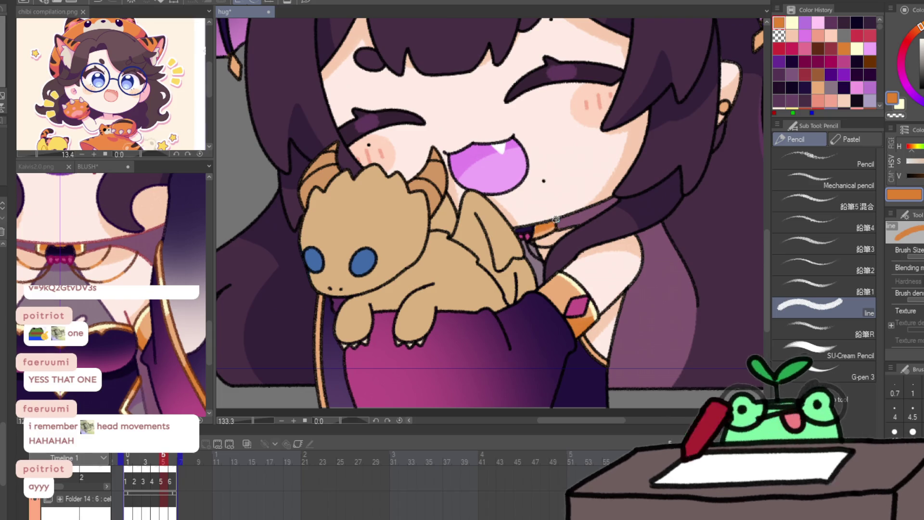
key(x)
key(x)
drag(579, 338, 589, 345)
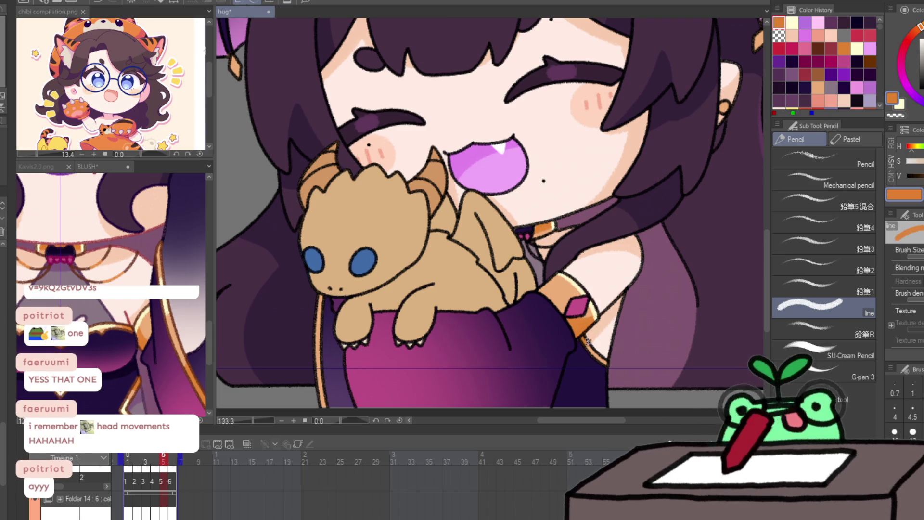
key(x)
key(Right)
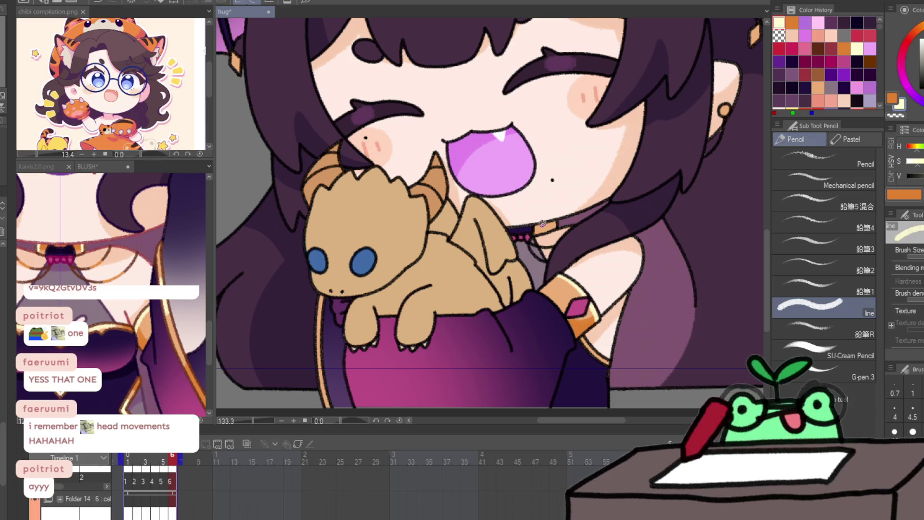
key(x)
drag(539, 226, 558, 222)
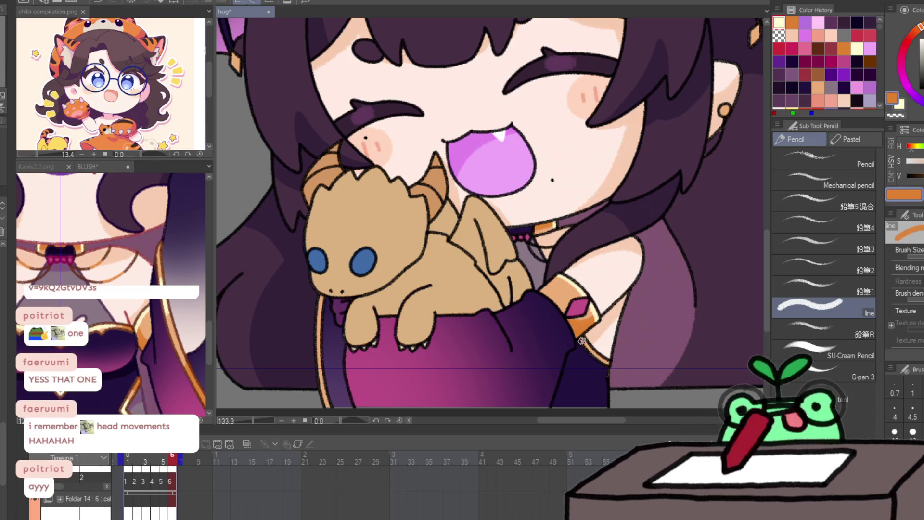
key(x)
key(Right)
key(Right)
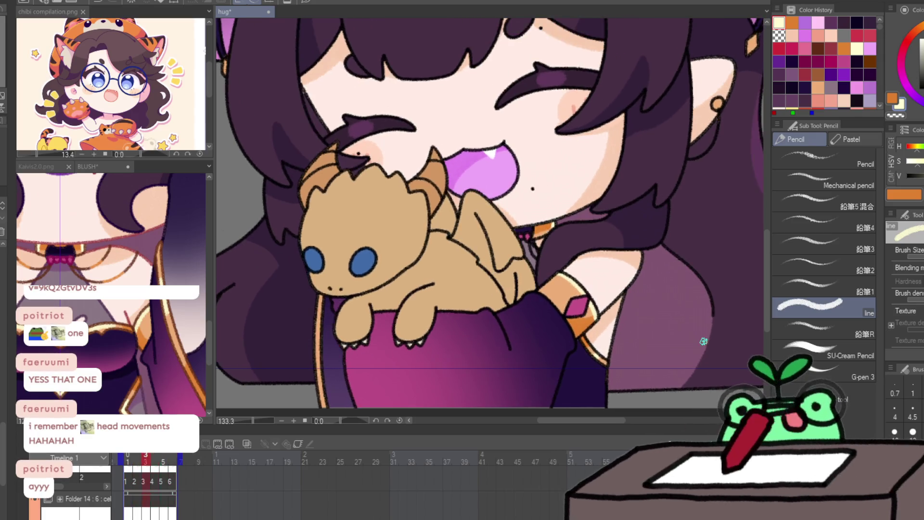
Step: Zoom in on the plush and cuff and flip through the frames to check the motion
drag(423, 324, 470, 250)
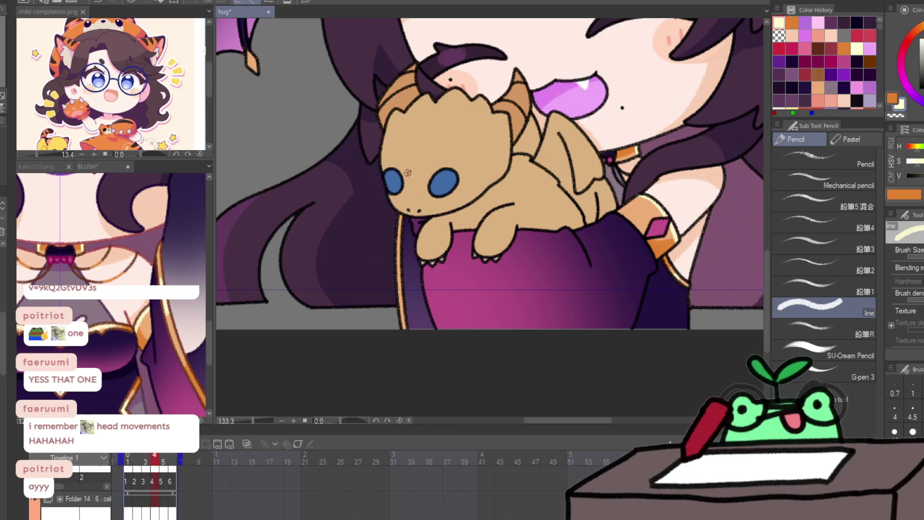
key(Left)
key(Left)
key(Left)
key(x)
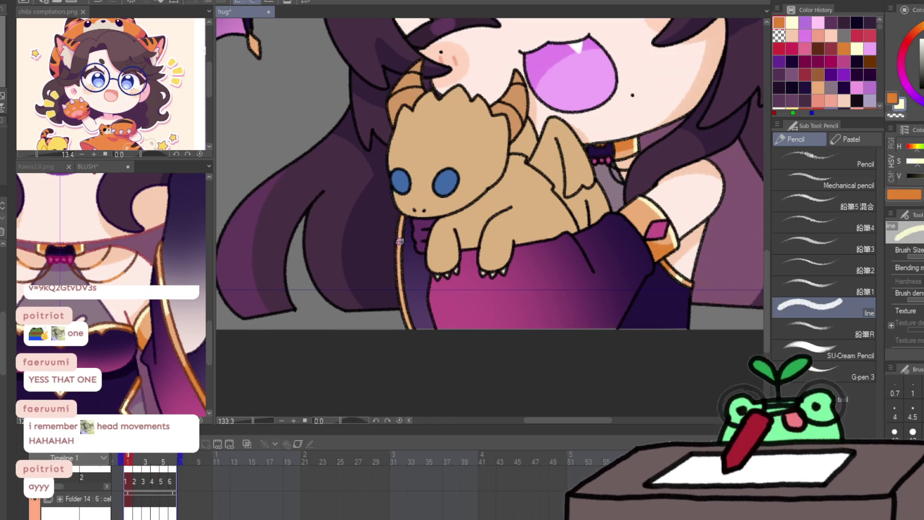
key(ctrl+space)
mouse_move(401, 233)
mouse_down()
mouse_move(436, 220)
mouse_move(450, 175)
mouse_move(469, 198)
mouse_move(418, 231)
mouse_move(419, 255)
mouse_up()
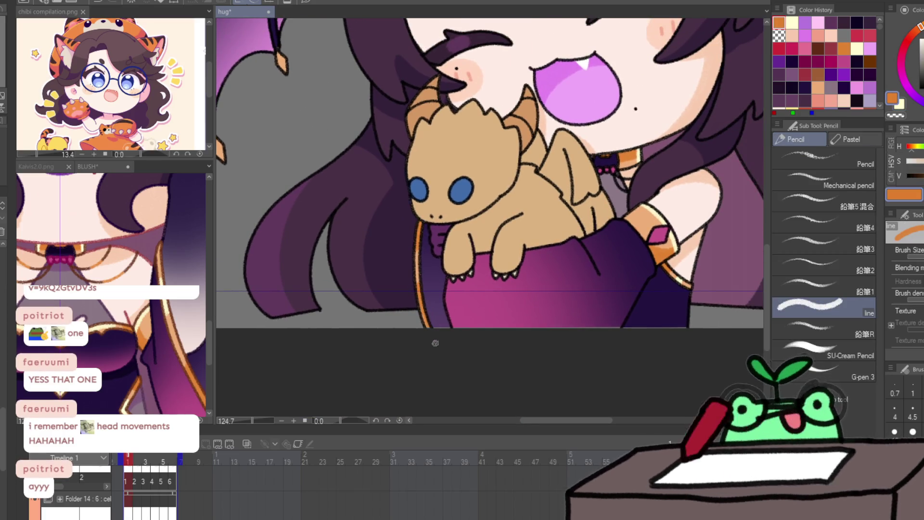
key(period)
key(comma)
key(period)
key(period)
key(comma)
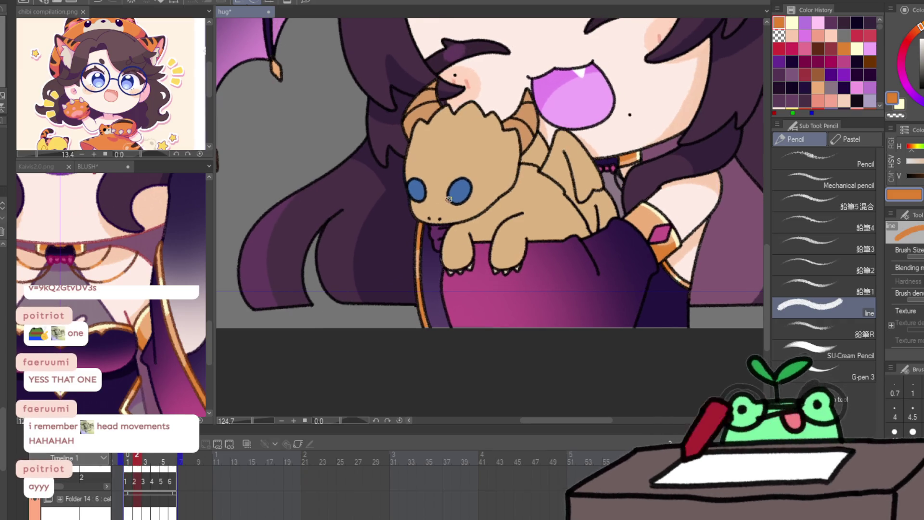
key(period)
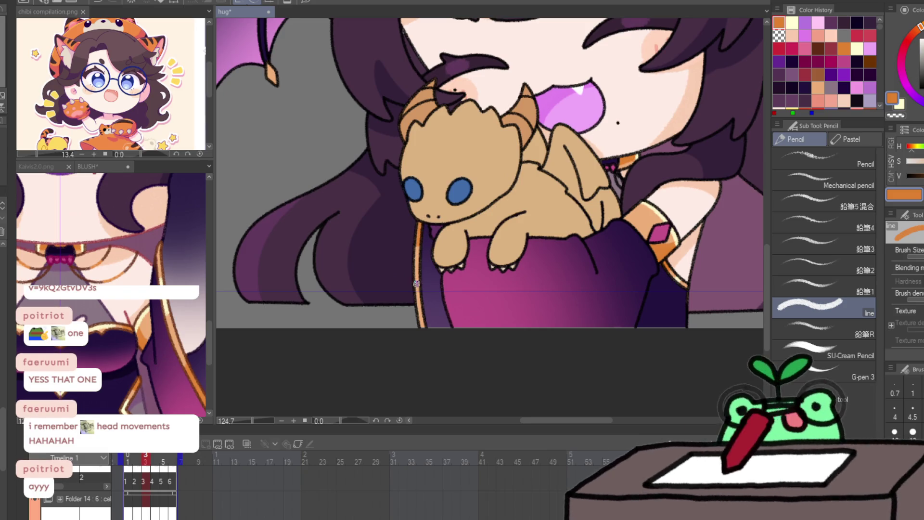
key(comma)
key(period)
key(period)
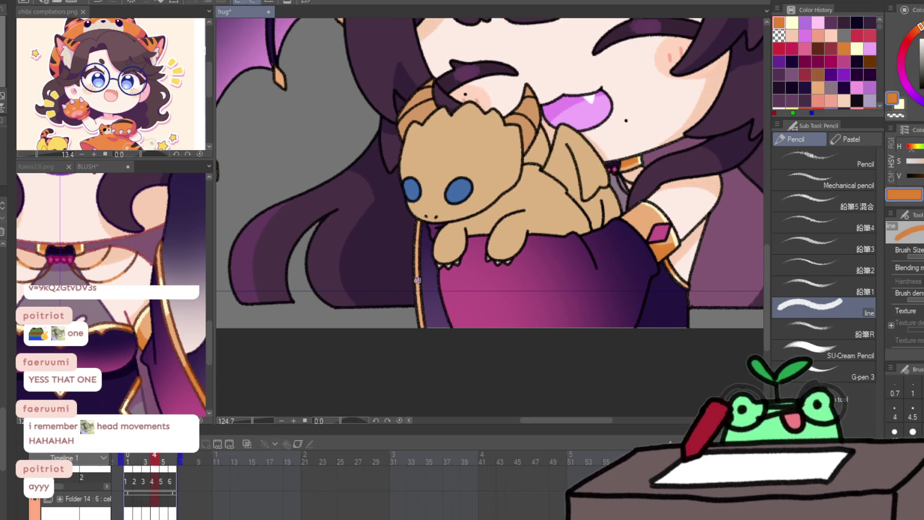
key(space)
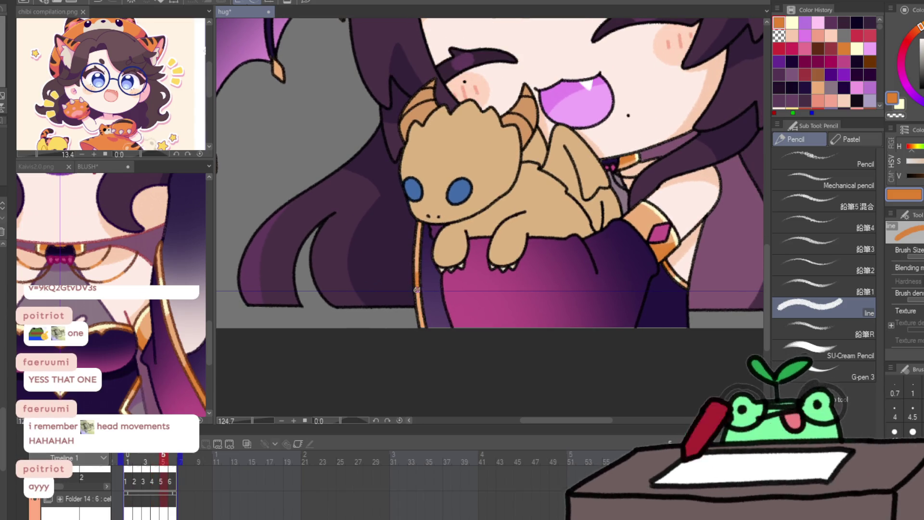
key(period)
Step: Pick the dark purple and draw a fold line on the purple sleeve in frame 1
click(105, 383)
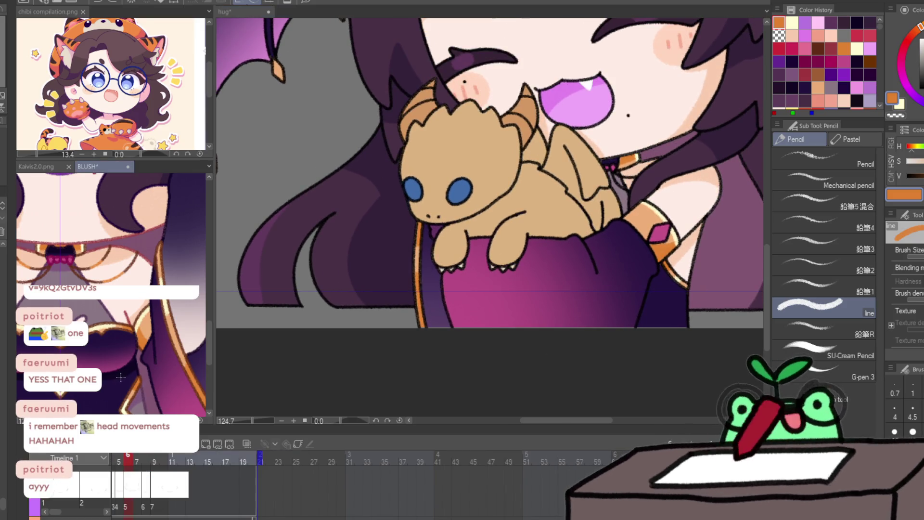
click(547, 325)
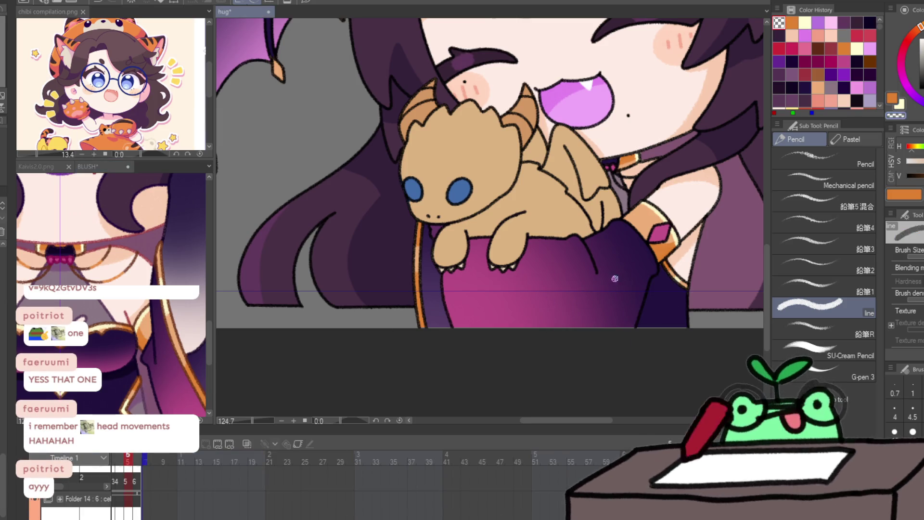
alt+click(665, 289)
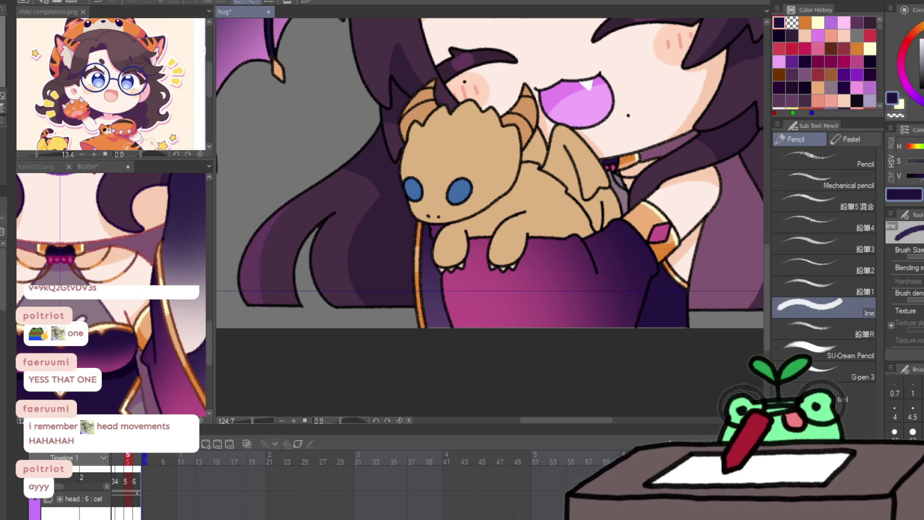
key(Home)
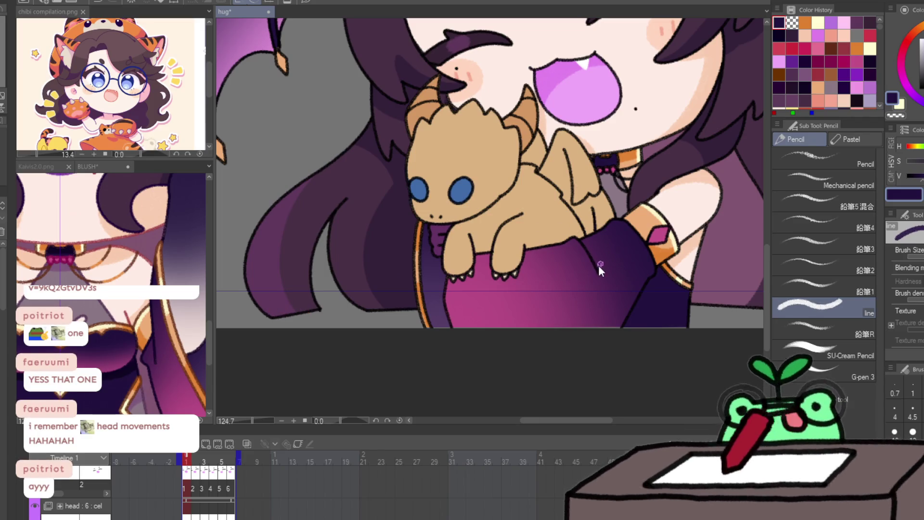
mouse_move(599, 263)
mouse_down()
mouse_move(611, 284)
mouse_move(598, 259)
mouse_up()
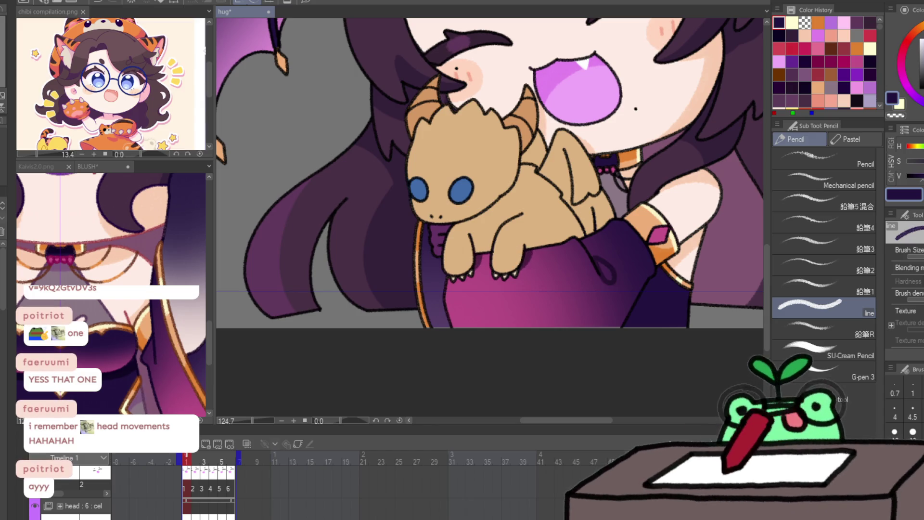
click(97, 303)
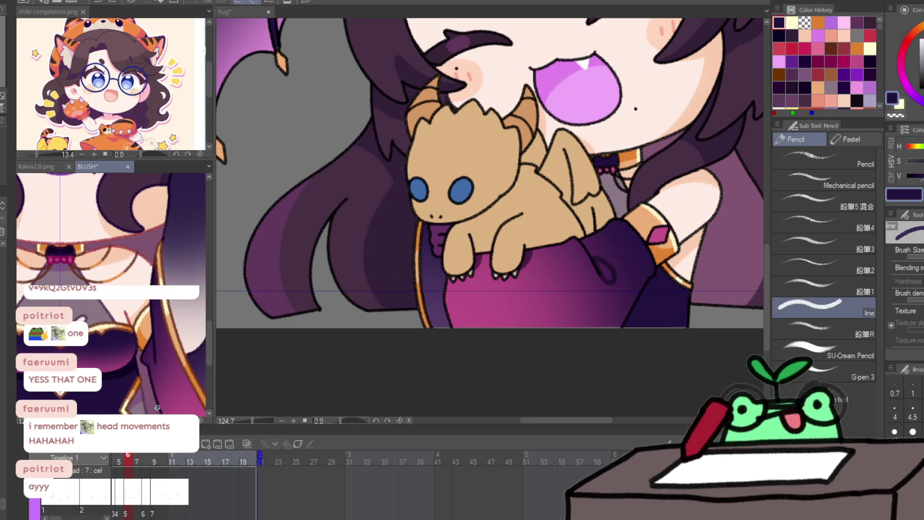
Step: After checking the BLUSH reference, redraw the frame 1 sleeve fold hook and add one on frame 2
click(257, 371)
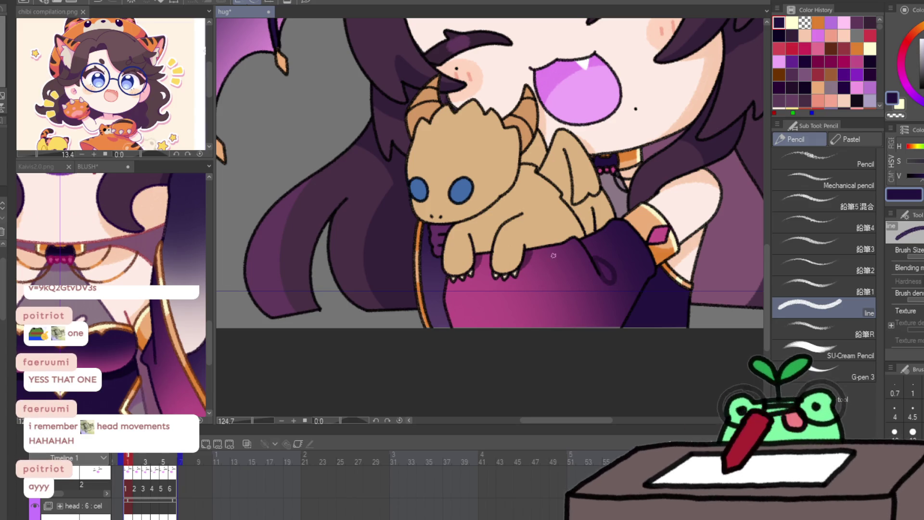
click(192, 379)
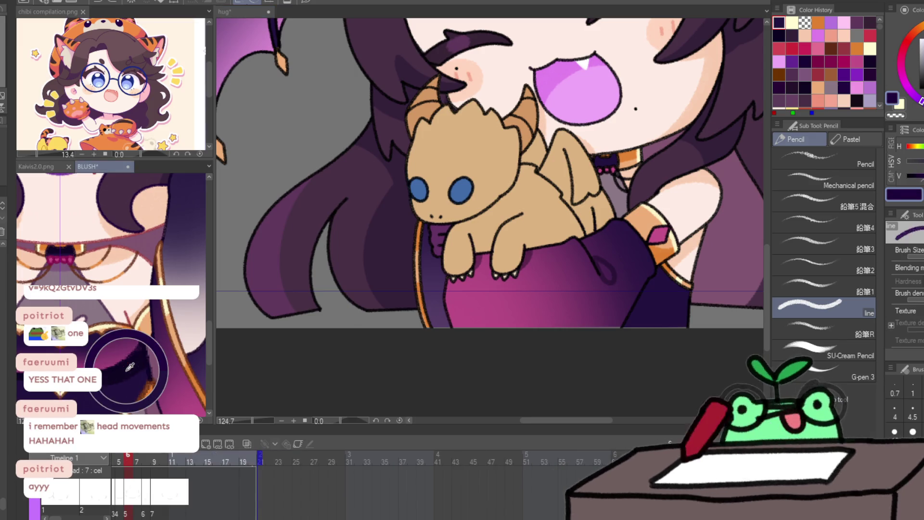
click(569, 286)
key(ctrl+z)
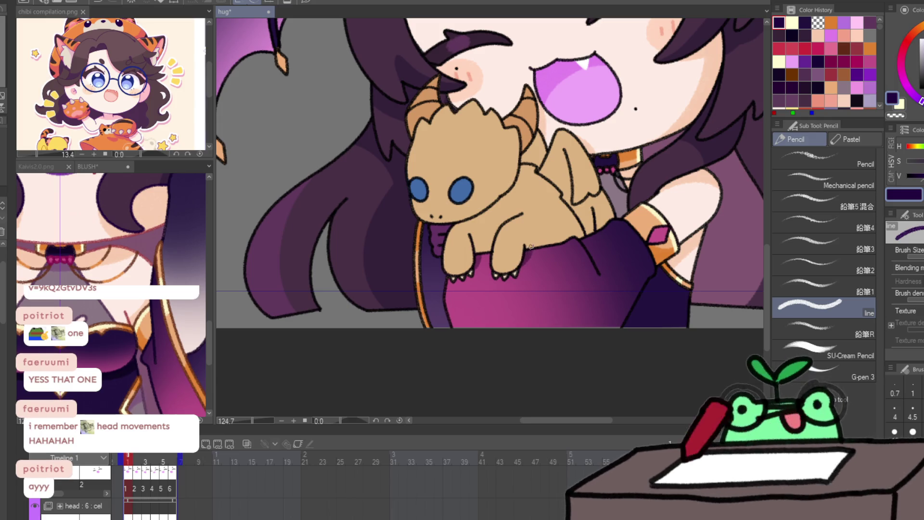
drag(597, 264, 609, 281)
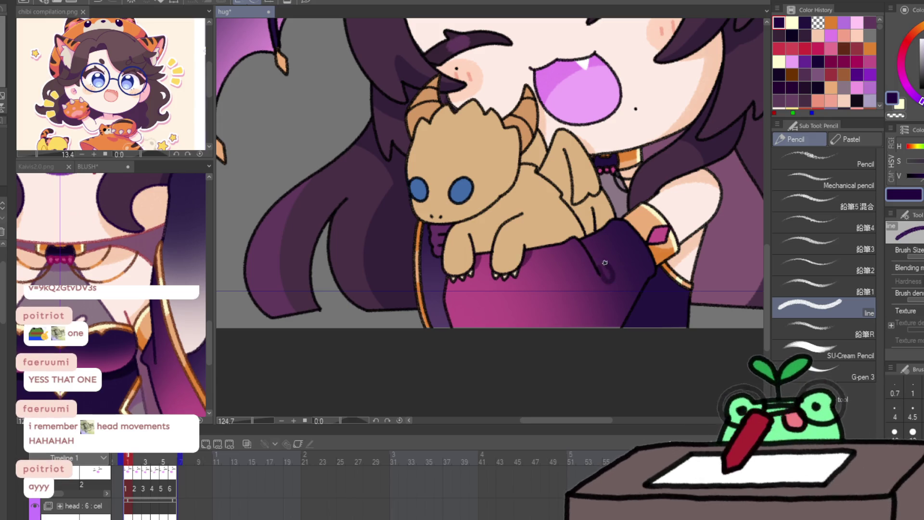
key(Right)
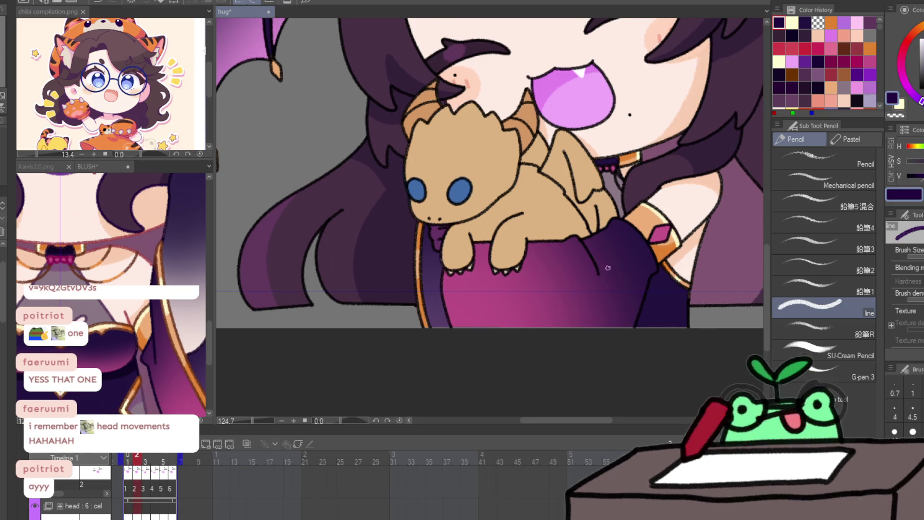
mouse_move(597, 266)
mouse_down()
mouse_move(610, 284)
mouse_move(604, 264)
mouse_up()
Step: Compare neighbouring frames and draw the curved sleeve fold line on frame 3
key(Left)
key(Right)
key(Left)
key(Right)
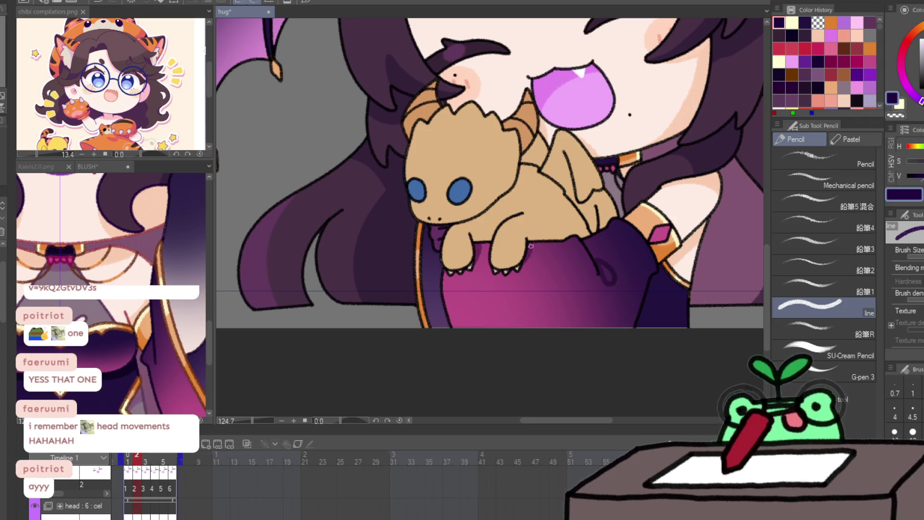
key(Right)
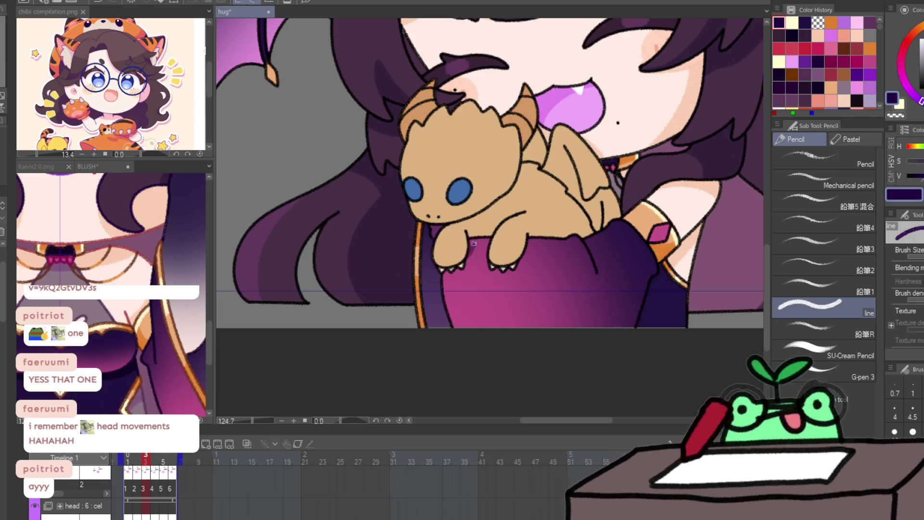
key(Left)
key(Right)
mouse_move(597, 265)
mouse_down()
mouse_move(607, 281)
mouse_move(609, 267)
mouse_move(597, 260)
mouse_up()
key(Left)
key(Right)
key(Left)
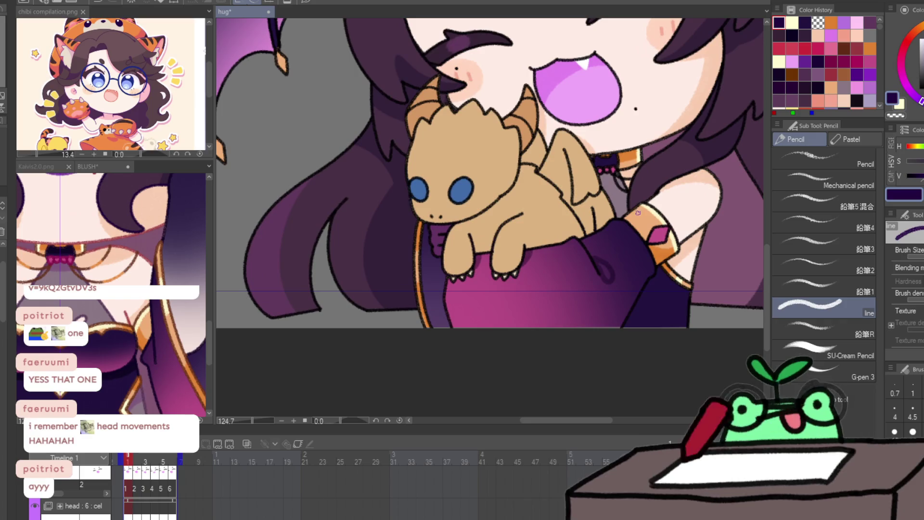
key(Right)
Step: Draw a darker sleeve fold on frame 4, matching it against the neighbouring frames
key(Right)
key(Left)
key(Right)
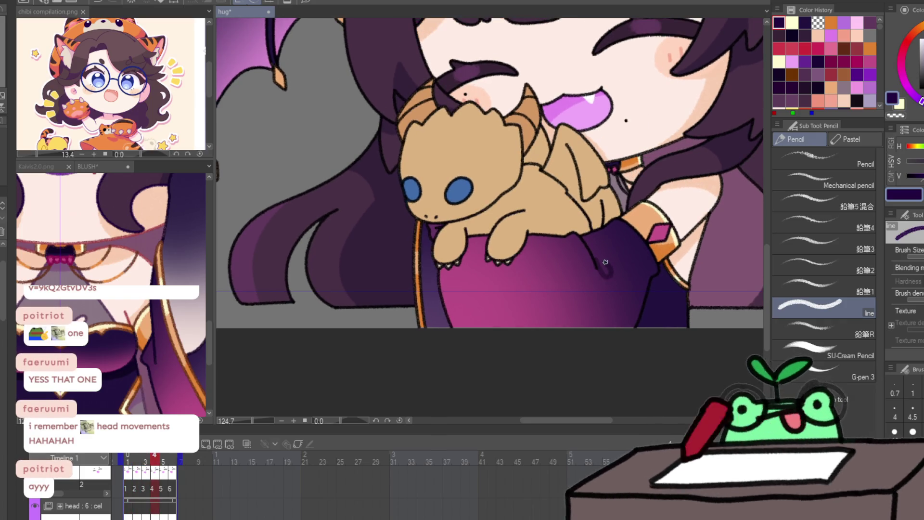
key(Left)
key(Right)
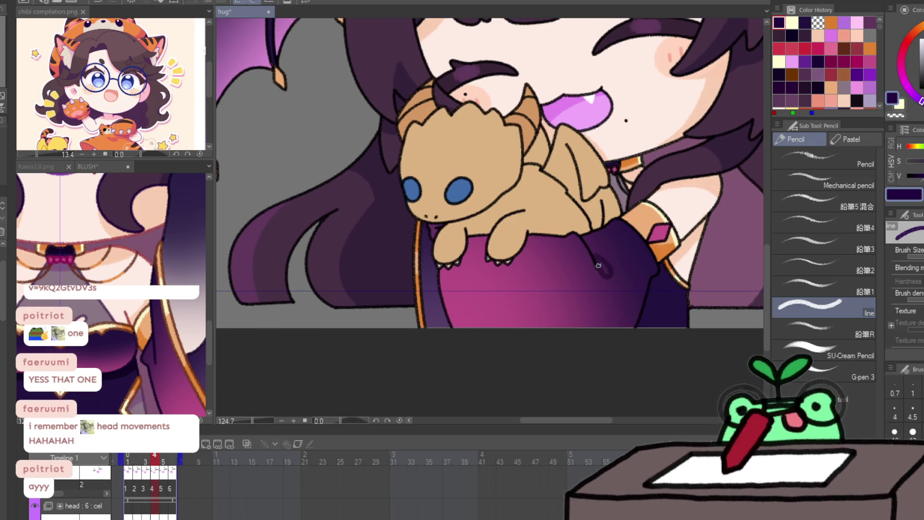
key(Left)
key(Right)
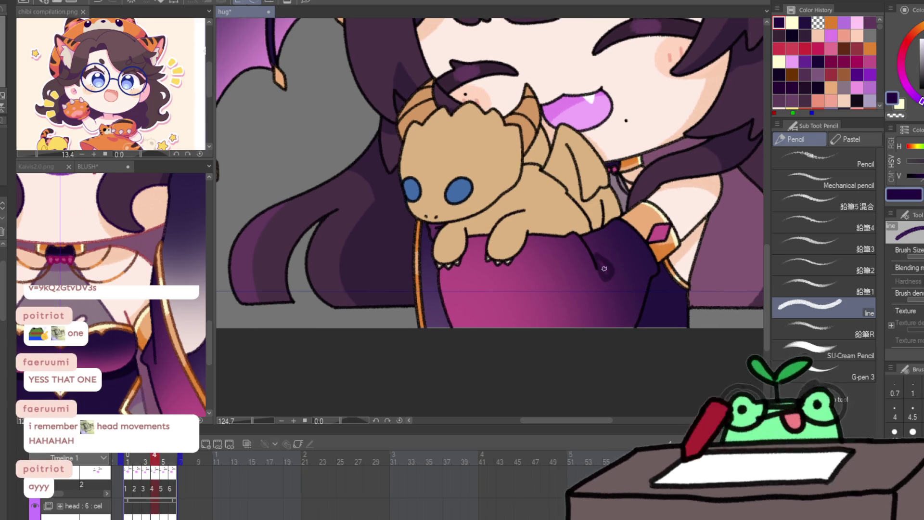
drag(602, 277, 613, 269)
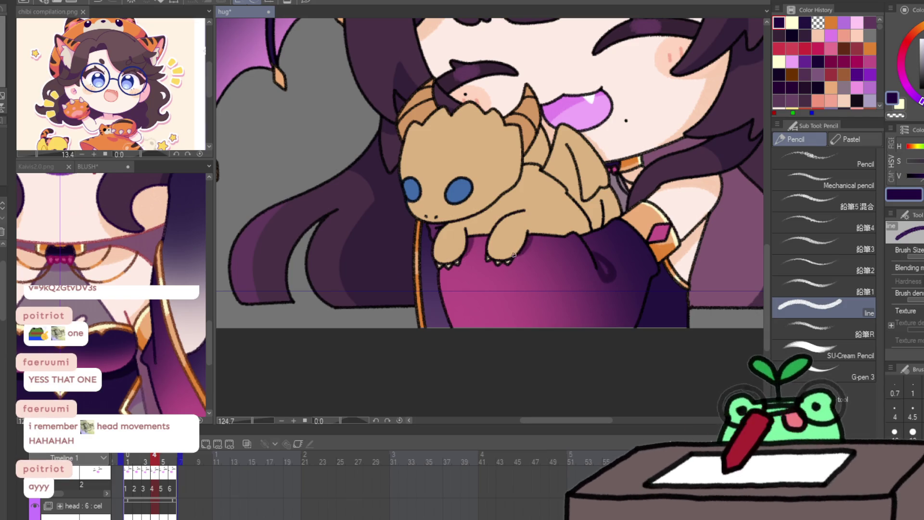
Step: Outline the robe fold area with the fill tool (G) and flip between frames
key(Left)
key(Left)
key(Left)
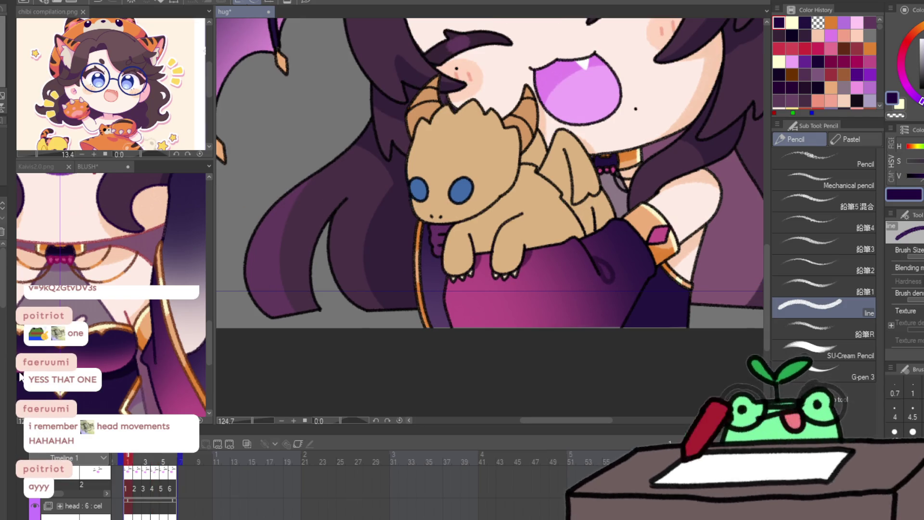
key(g)
mouse_move(616, 248)
mouse_down()
mouse_move(607, 288)
mouse_move(621, 286)
mouse_up()
key(Right)
key(Left)
key(Right)
key(Left)
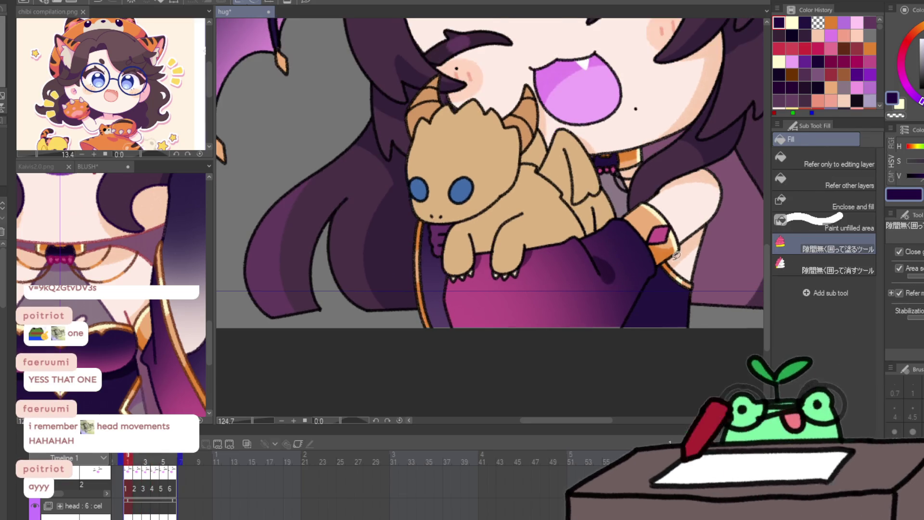
scroll(625, 283, down, 5)
drag(693, 254, 739, 258)
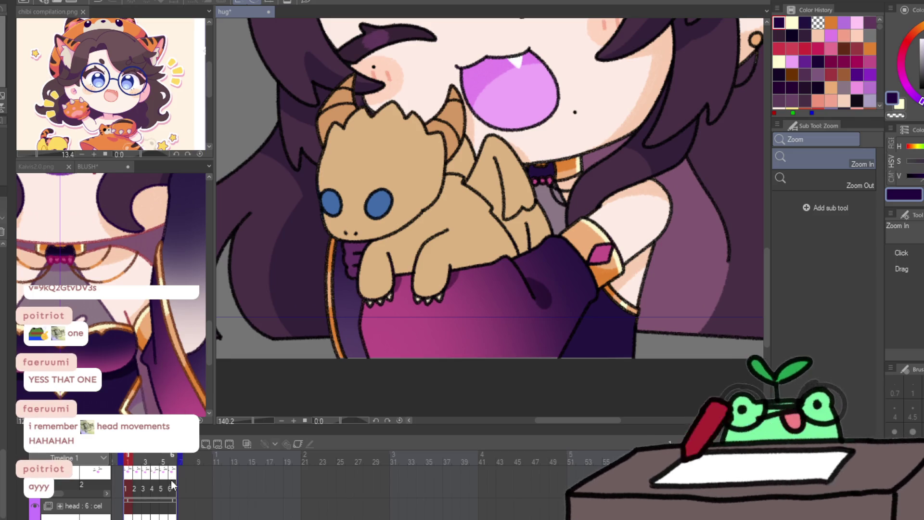
Step: Switch to the line pencil and increase its brush size
scroll(452, 478, up, 3)
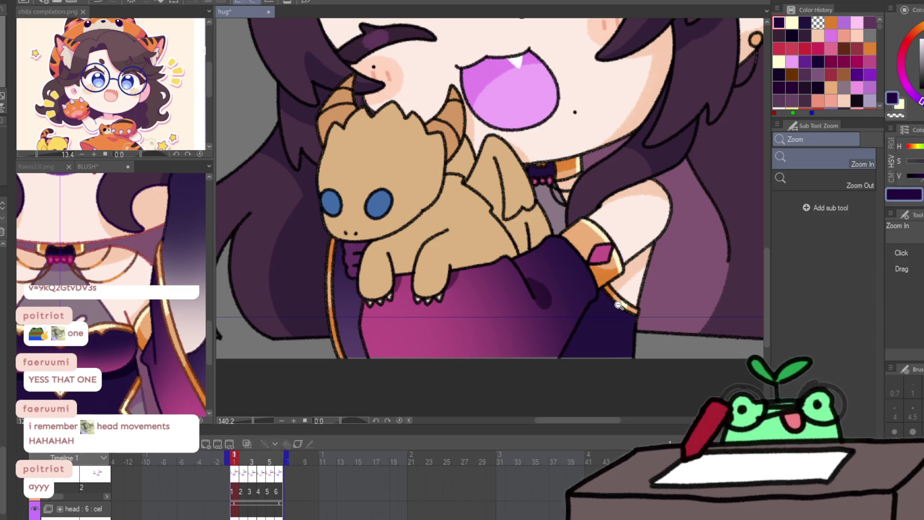
key(p)
key(])
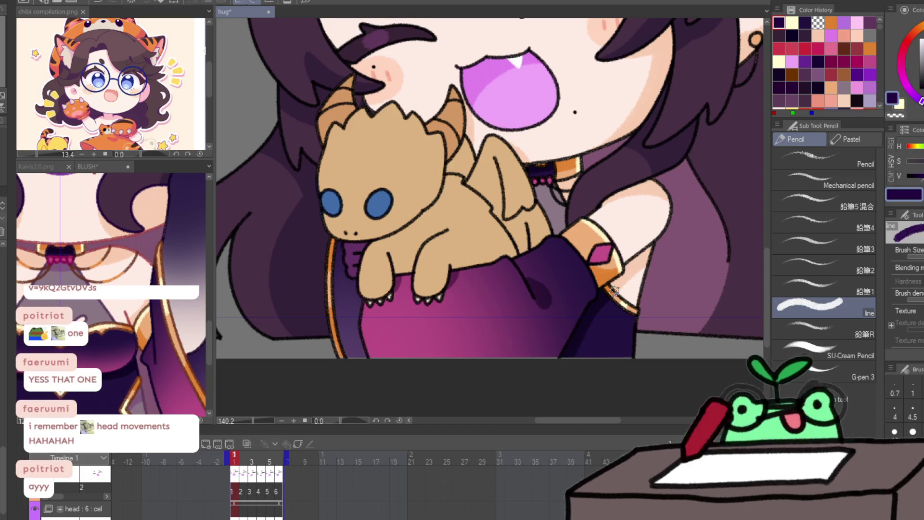
Step: Step through the hug animation from frame 2 to frame 5
key(Right)
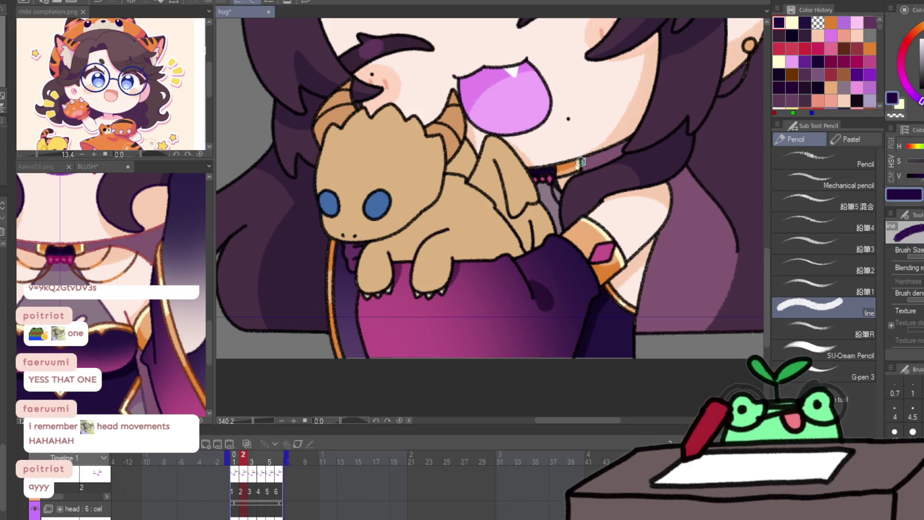
key(Right)
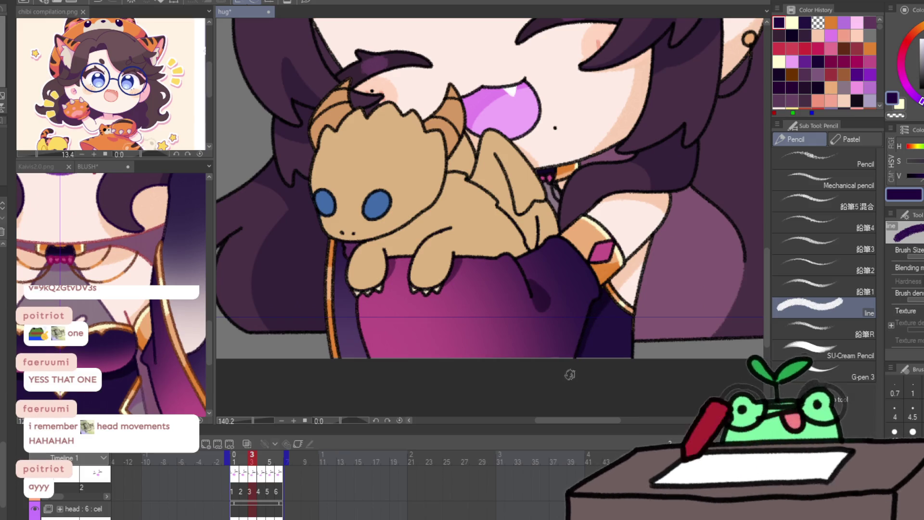
key(Right)
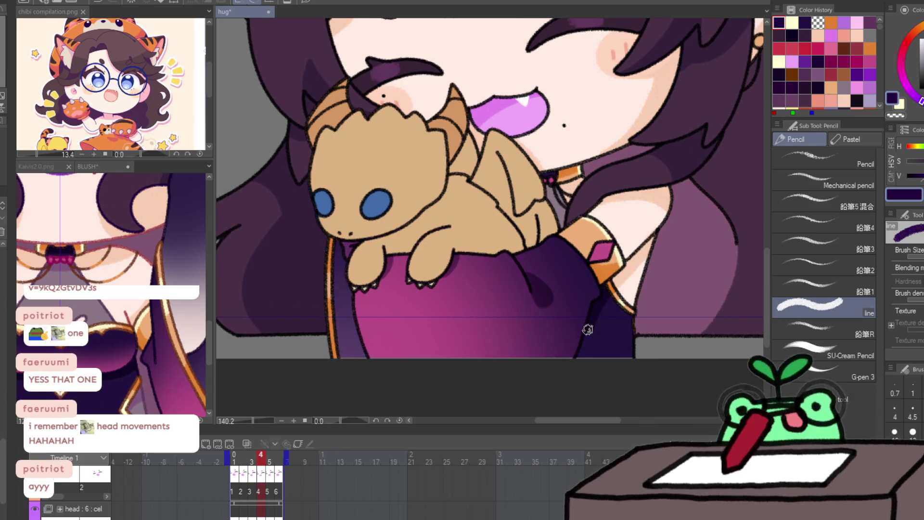
key(Right)
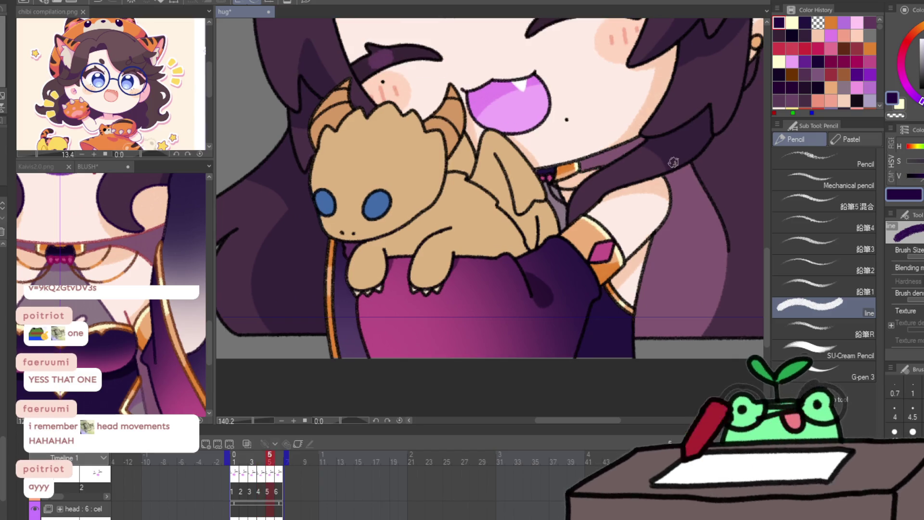